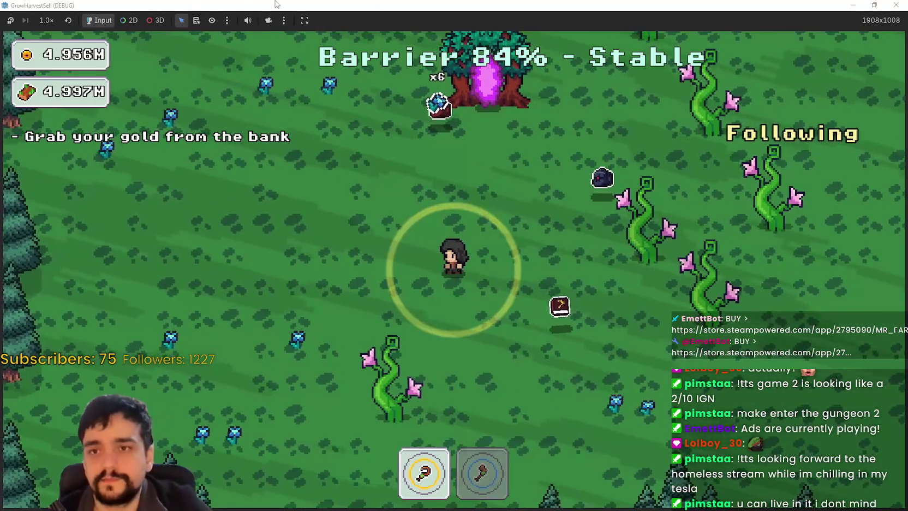
- Stop the running game and switch to the magical_book scene, selecting its Book node
{"action": "left_click", "coordinate": [874, 5]}
{"action": "left_click", "coordinate": [708, 21]}
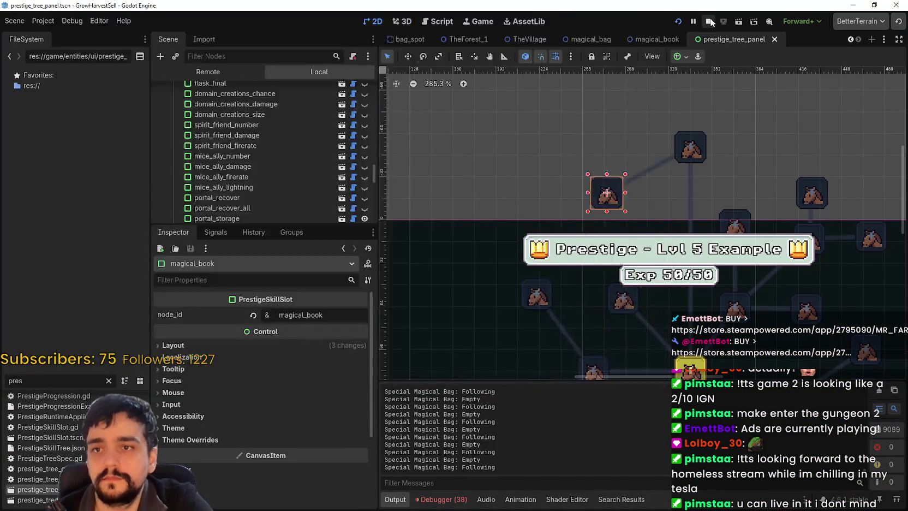
{"action": "left_click", "coordinate": [668, 40]}
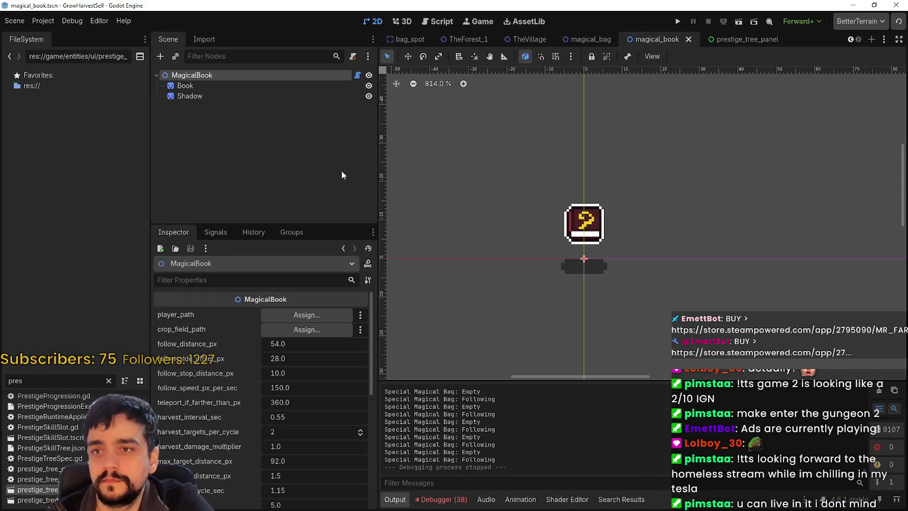
{"action": "left_click", "coordinate": [247, 82]}
- On the MagicalBook root, set follow distance 64, side offset 40 and stop distance 40
{"action": "left_click", "coordinate": [251, 76]}
{"action": "scroll", "coordinate": [594, 155], "scroll_direction": "down", "scroll_amount": 5}
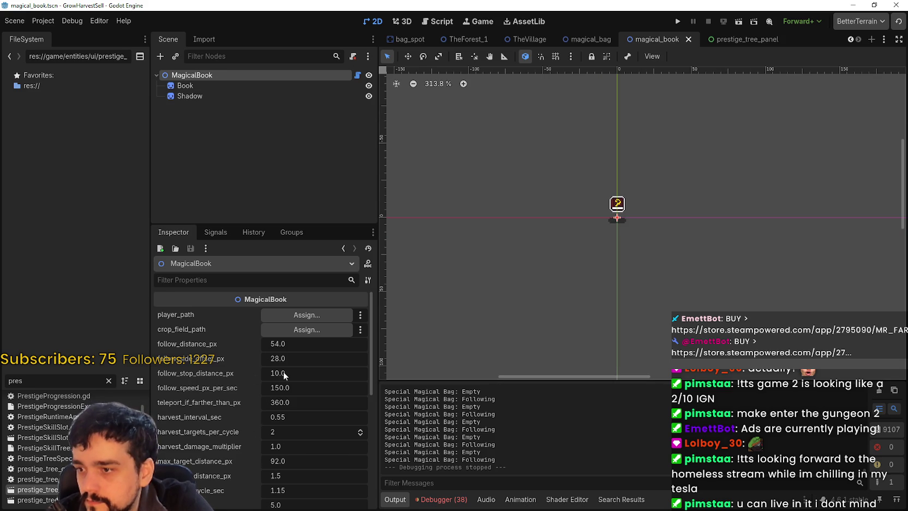
{"action": "left_click", "coordinate": [304, 358]}
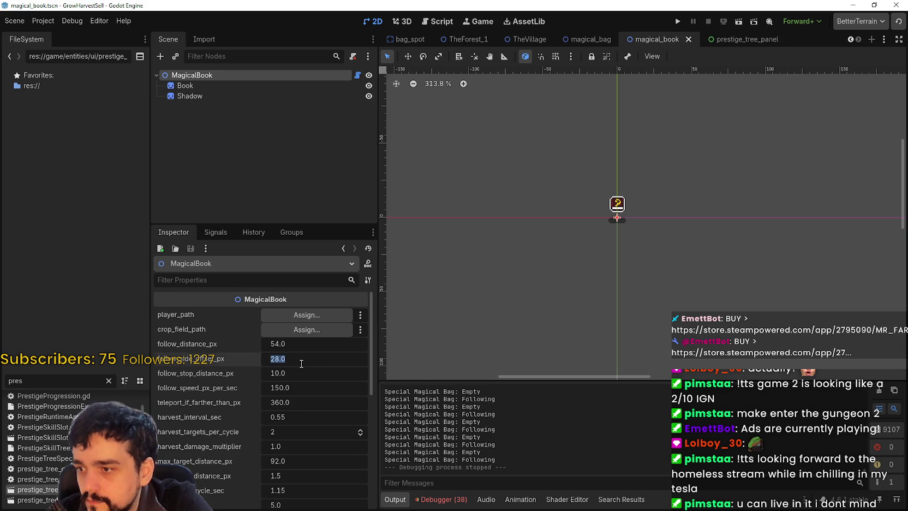
{"action": "left_click", "coordinate": [310, 345]}
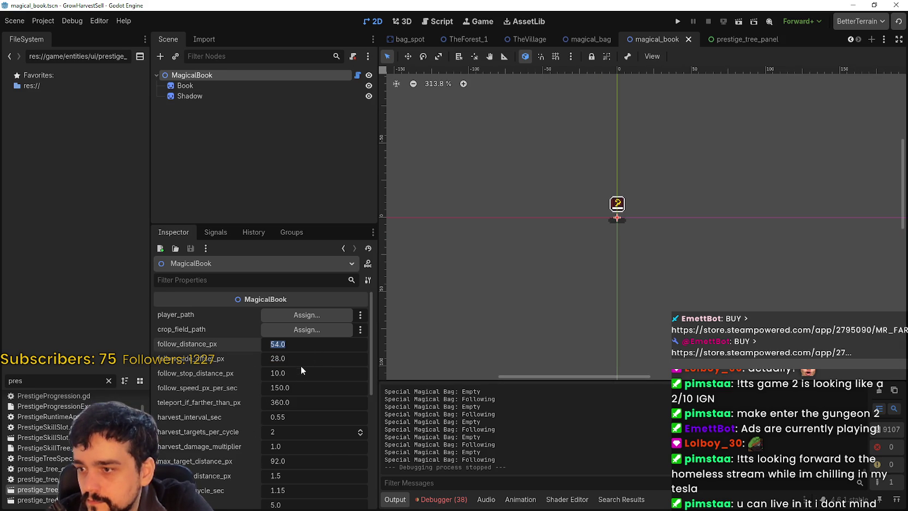
{"action": "left_click", "coordinate": [300, 360]}
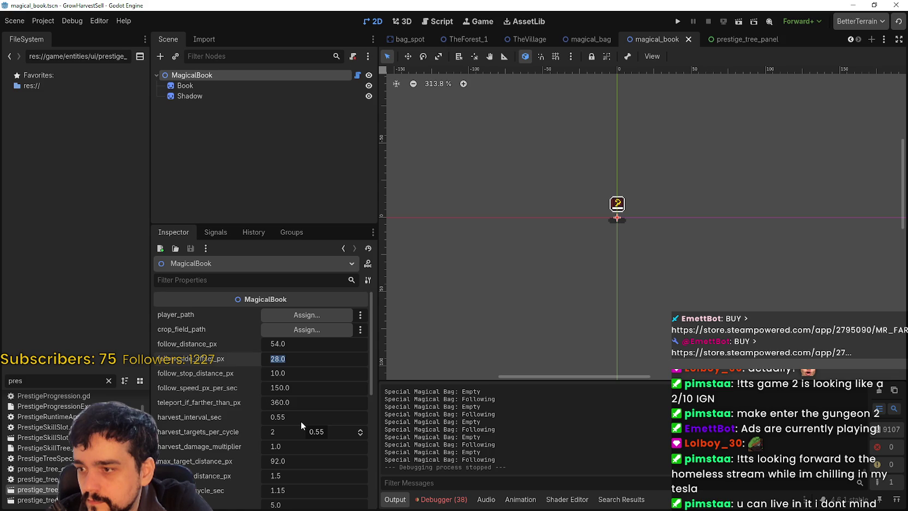
{"action": "left_click", "coordinate": [298, 373]}
{"action": "type", "text": "40"}
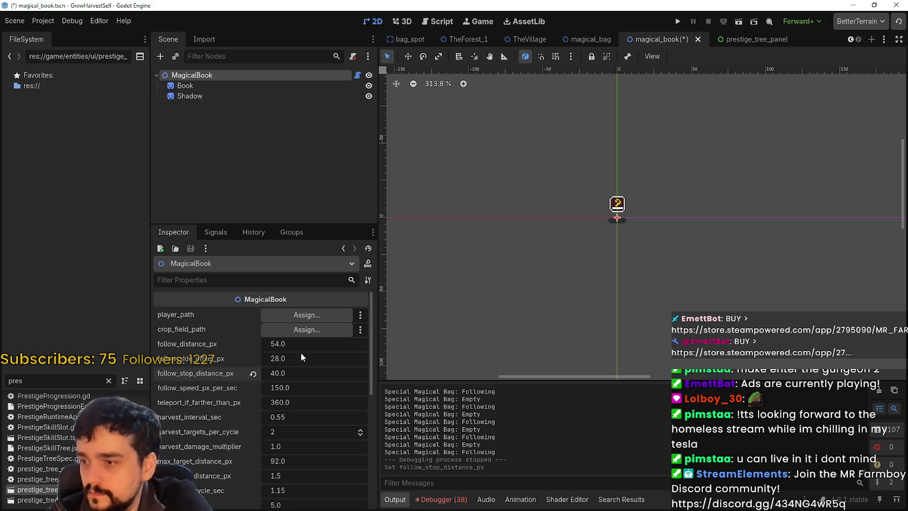
{"action": "left_click", "coordinate": [296, 344]}
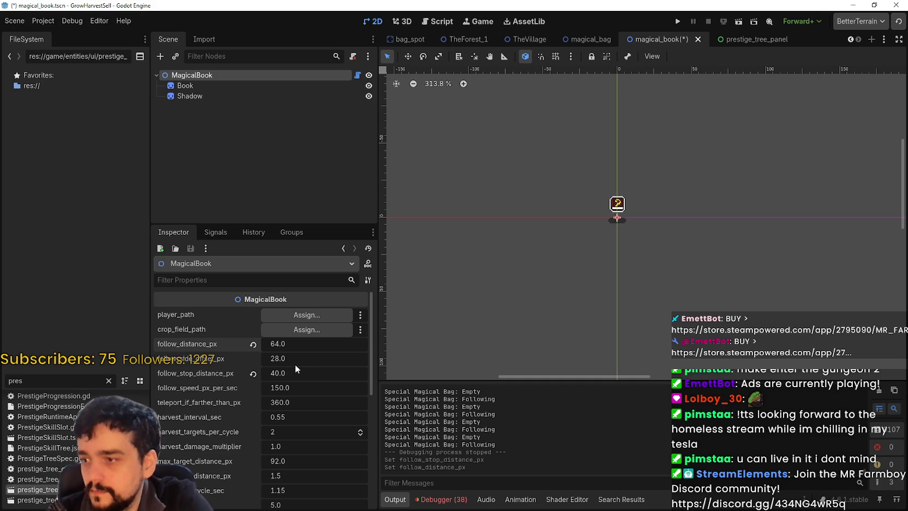
{"action": "scroll", "coordinate": [297, 371], "scroll_direction": "down", "scroll_amount": 1}
{"action": "left_click", "coordinate": [300, 334]}
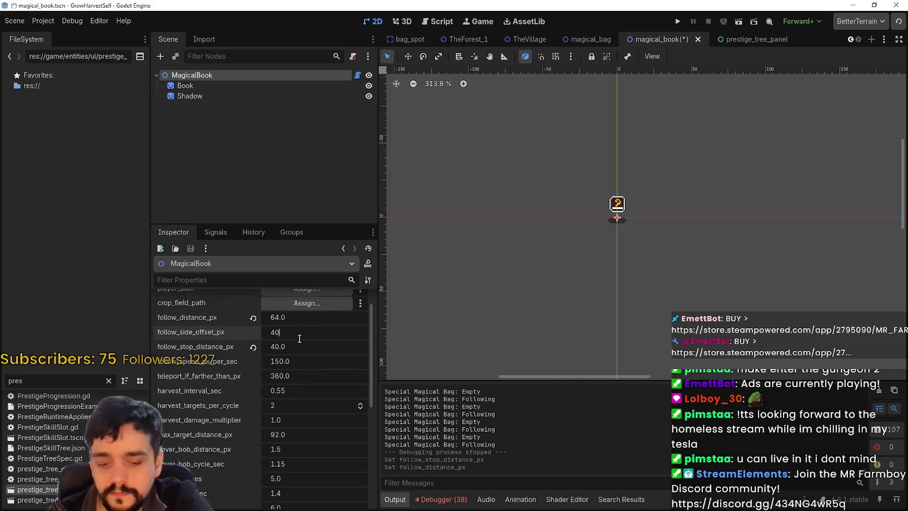
{"action": "type", "text": ".0"}
{"action": "key", "text": "Return"}
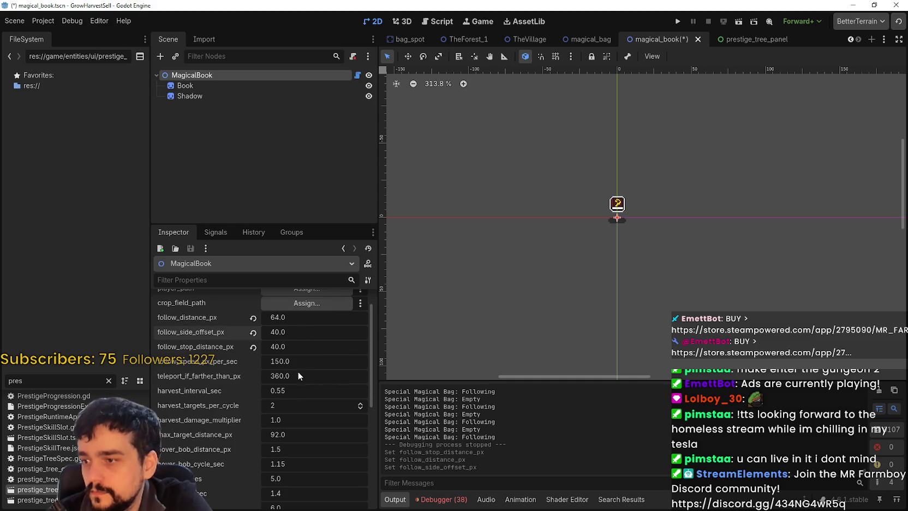
- Set teleport distance to 500, harvest interval to 1.0 and harvest targets per cycle to 1
{"action": "left_click", "coordinate": [296, 377]}
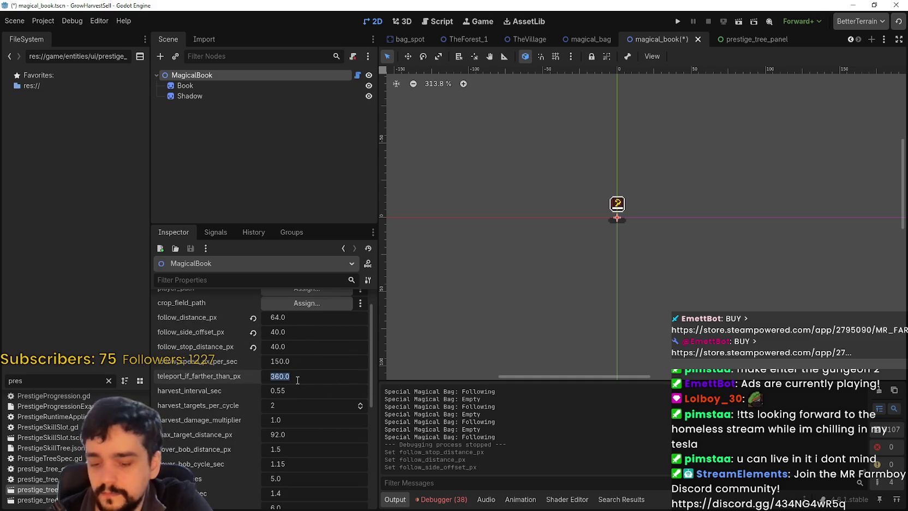
{"action": "type", "text": "500"}
{"action": "key", "text": "Return"}
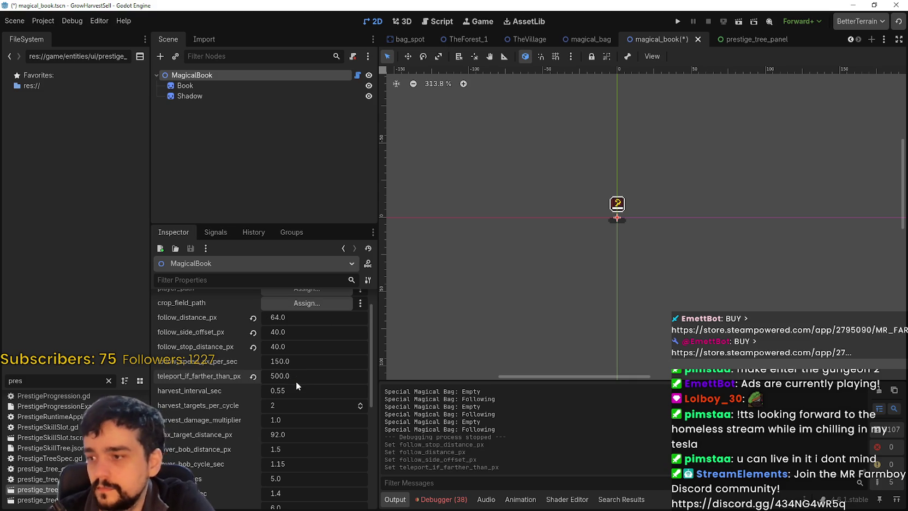
{"action": "scroll", "coordinate": [295, 381], "scroll_direction": "down", "scroll_amount": 1}
{"action": "scroll", "coordinate": [299, 363], "scroll_direction": "down", "scroll_amount": 1}
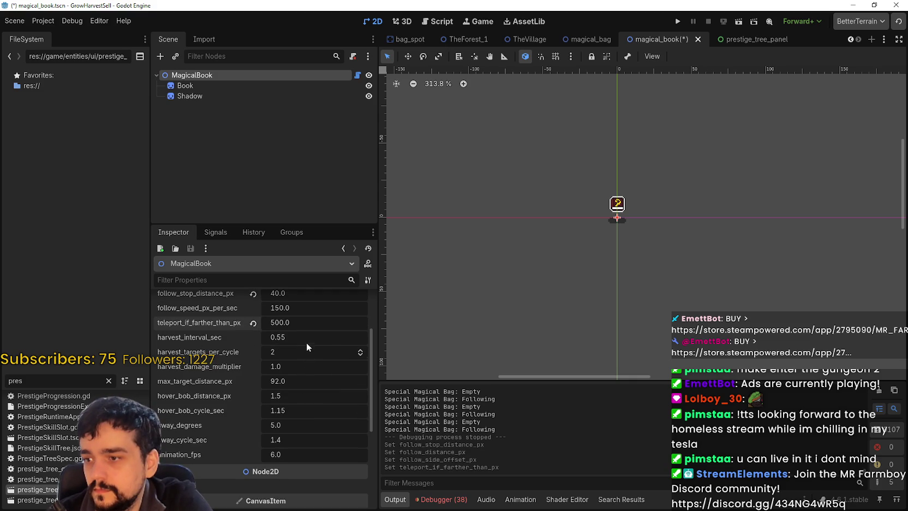
{"action": "left_click", "coordinate": [307, 339]}
{"action": "type", "text": "1"}
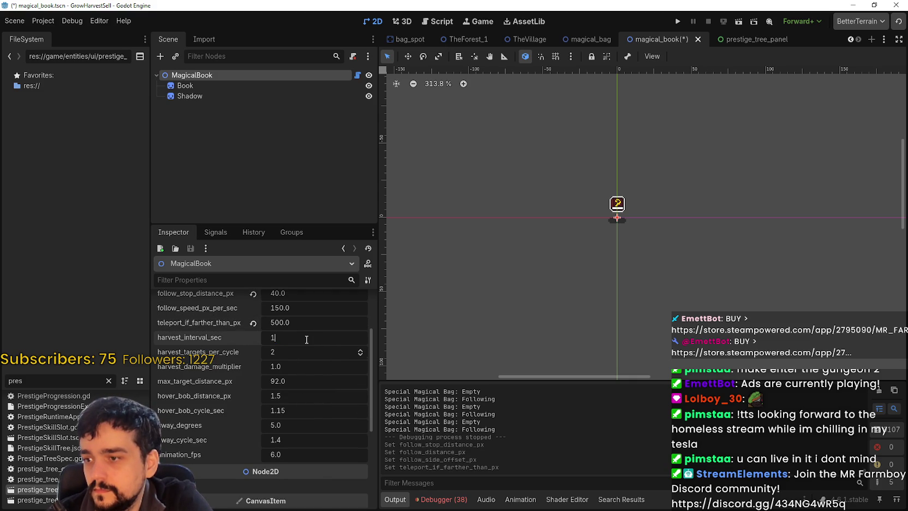
{"action": "key", "text": "Return"}
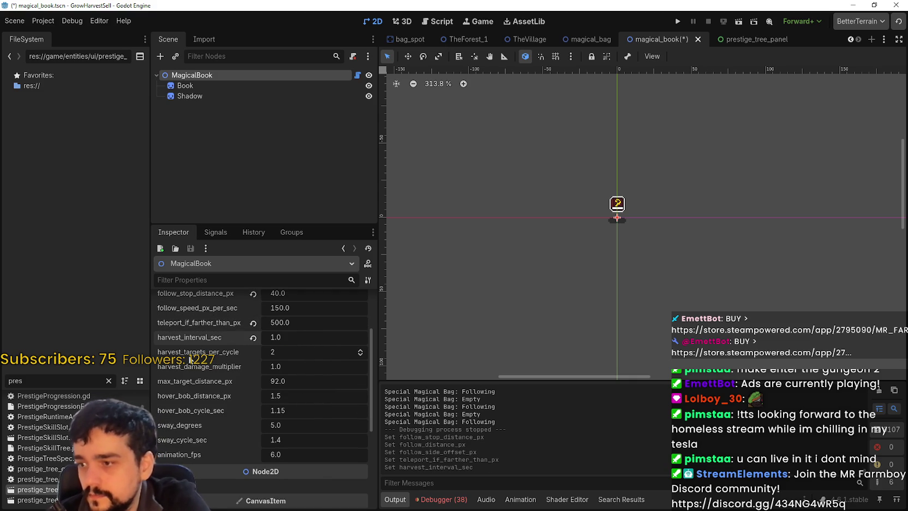
{"action": "left_click", "coordinate": [359, 355]}
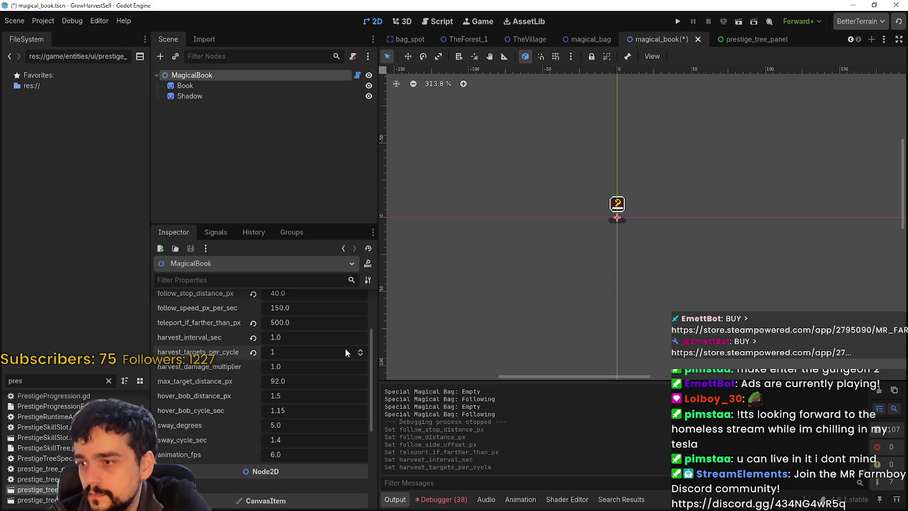
- Save the magical_book scene and launch a fresh test run of the game
{"action": "key", "text": "ctrl+s"}
{"action": "scroll", "coordinate": [311, 361], "scroll_direction": "down", "scroll_amount": 1}
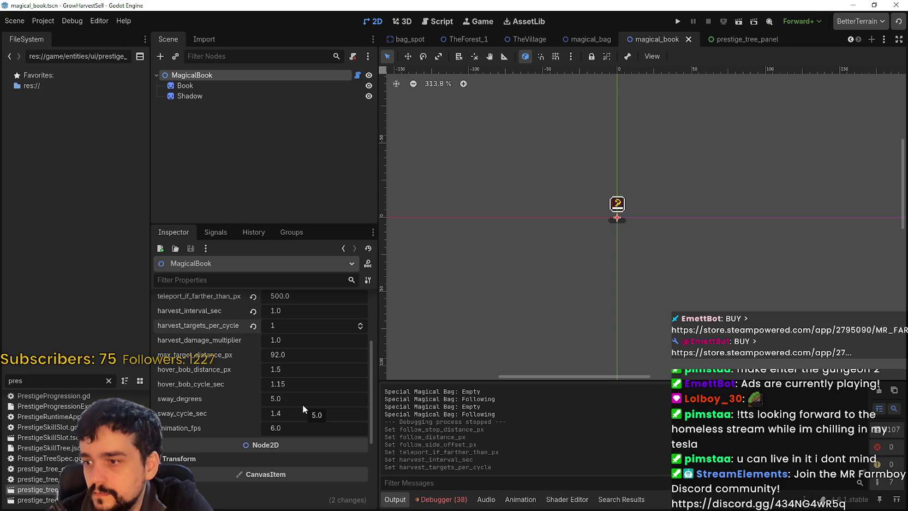
{"action": "scroll", "coordinate": [301, 389], "scroll_direction": "down", "scroll_amount": 2}
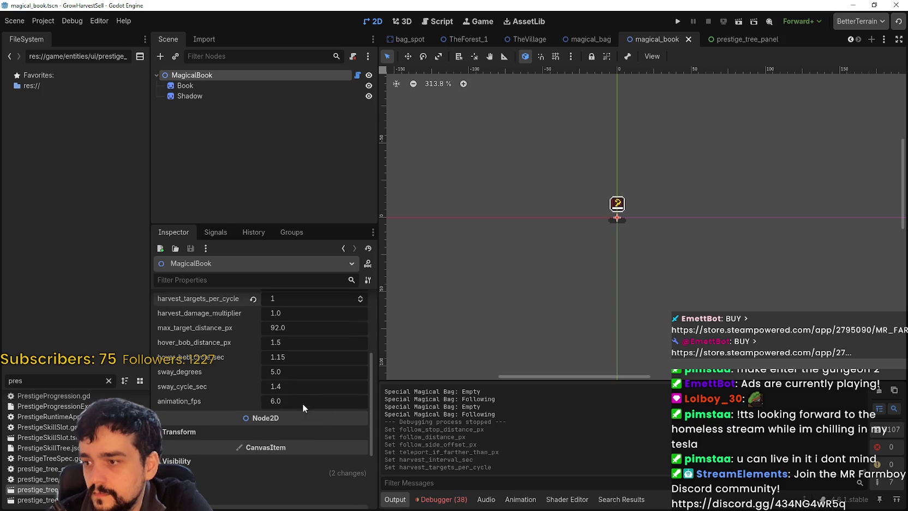
{"action": "scroll", "coordinate": [302, 402], "scroll_direction": "up", "scroll_amount": 5}
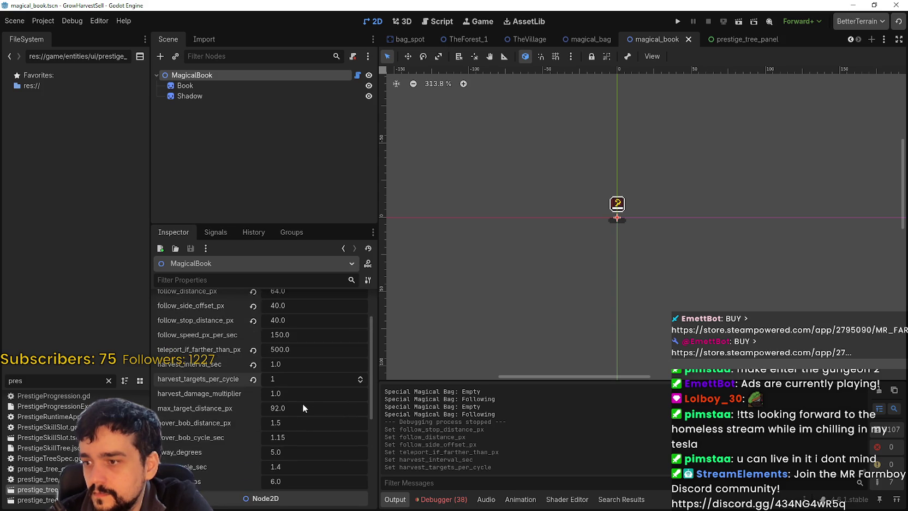
{"action": "left_click", "coordinate": [681, 22]}
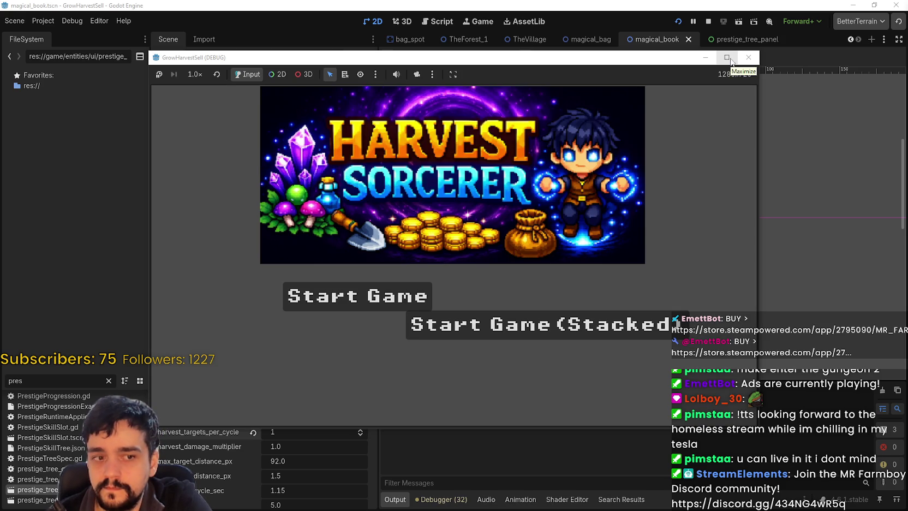
- Maximize the game, start The Village session, and open the Prestige tree at the Skill Board
{"action": "left_click", "coordinate": [728, 58]}
{"action": "left_click", "coordinate": [683, 354]}
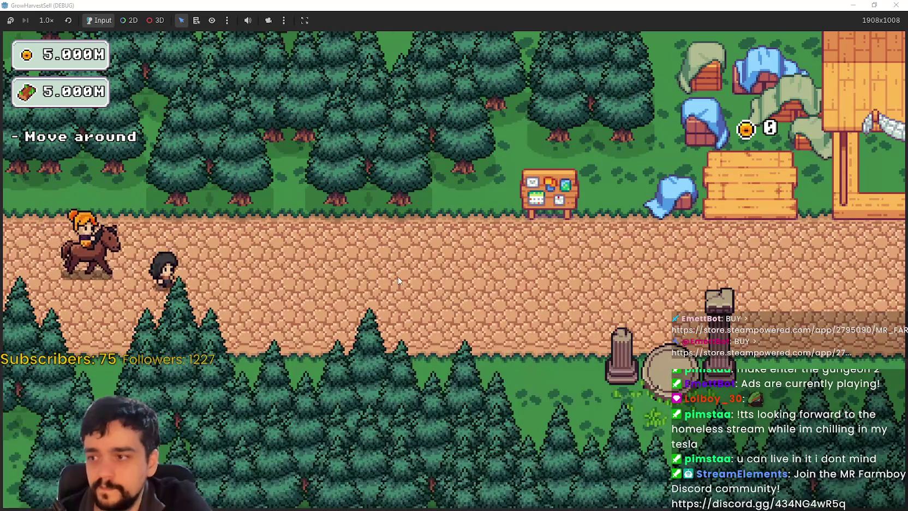
{"action": "key", "text": "d"}
{"action": "key", "text": "w"}
{"action": "key", "text": "e"}
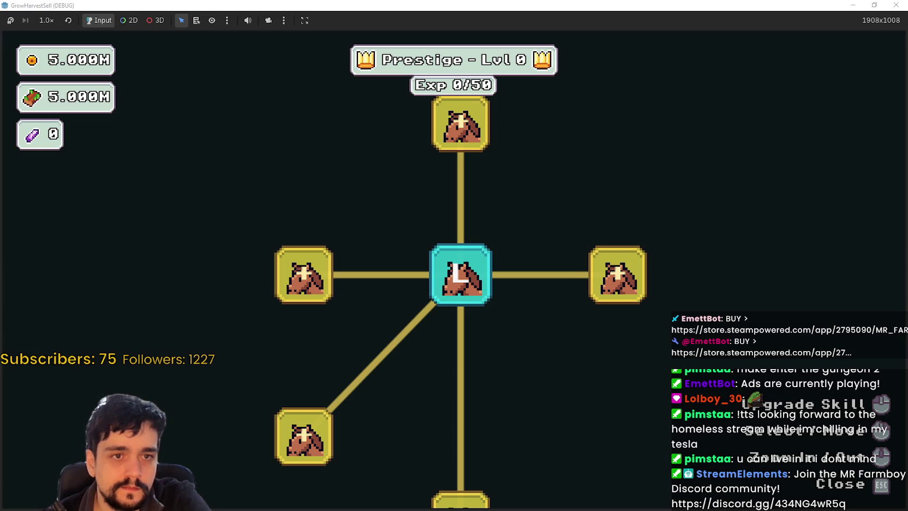
- Buy the first ring of prestige skill nodes around the tree's centre
{"action": "scroll", "coordinate": [578, 342], "scroll_direction": "down", "scroll_amount": 5}
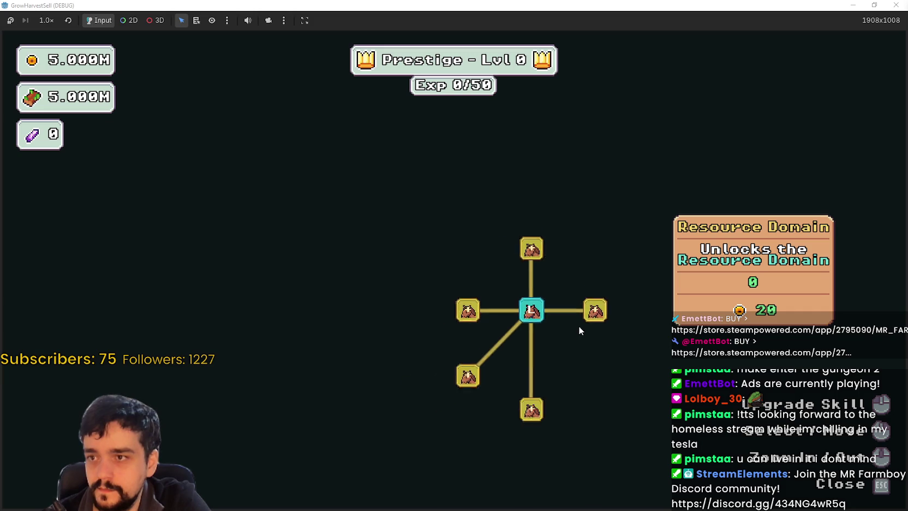
{"action": "left_click", "coordinate": [586, 316]}
{"action": "left_click", "coordinate": [550, 376]}
{"action": "left_click", "coordinate": [512, 355]}
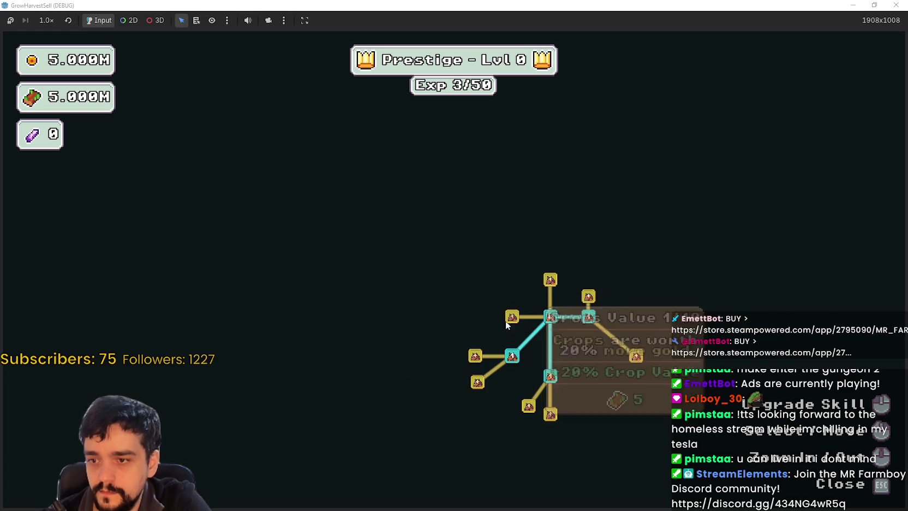
{"action": "left_click", "coordinate": [512, 317]}
{"action": "left_click", "coordinate": [475, 355]}
{"action": "left_click", "coordinate": [477, 381]}
{"action": "left_click", "coordinate": [483, 336]}
{"action": "left_click", "coordinate": [483, 316]}
{"action": "left_click", "coordinate": [481, 290]}
{"action": "scroll", "coordinate": [589, 295], "scroll_direction": "up", "scroll_amount": 5}
{"action": "left_click", "coordinate": [510, 264]}
{"action": "left_click", "coordinate": [582, 300]}
- Pan the tree and buy the next five newly unlocked skills
{"action": "left_click_drag", "start_coordinate": [651, 329], "coordinate": [548, 304]}
{"action": "left_click", "coordinate": [557, 327]}
{"action": "left_click_drag", "start_coordinate": [491, 354], "coordinate": [493, 293]}
{"action": "left_click", "coordinate": [476, 256]}
{"action": "left_click", "coordinate": [534, 304]}
{"action": "left_click", "coordinate": [476, 309]}
{"action": "left_click", "coordinate": [575, 346]}
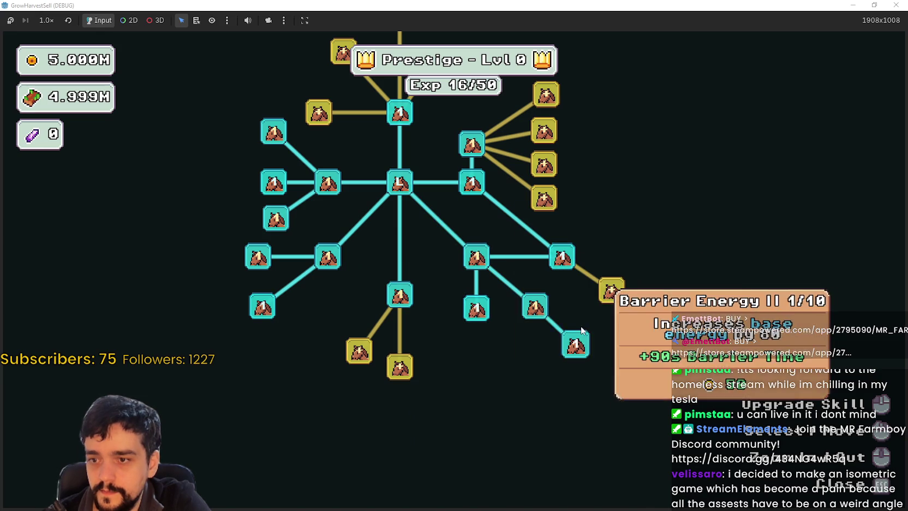
{"action": "left_click", "coordinate": [612, 289]}
- Buy the bottom and upper-left skills, then the right-side column of skills
{"action": "left_click_drag", "start_coordinate": [374, 345], "coordinate": [474, 357]}
{"action": "left_click", "coordinate": [458, 363]}
{"action": "left_click", "coordinate": [498, 382]}
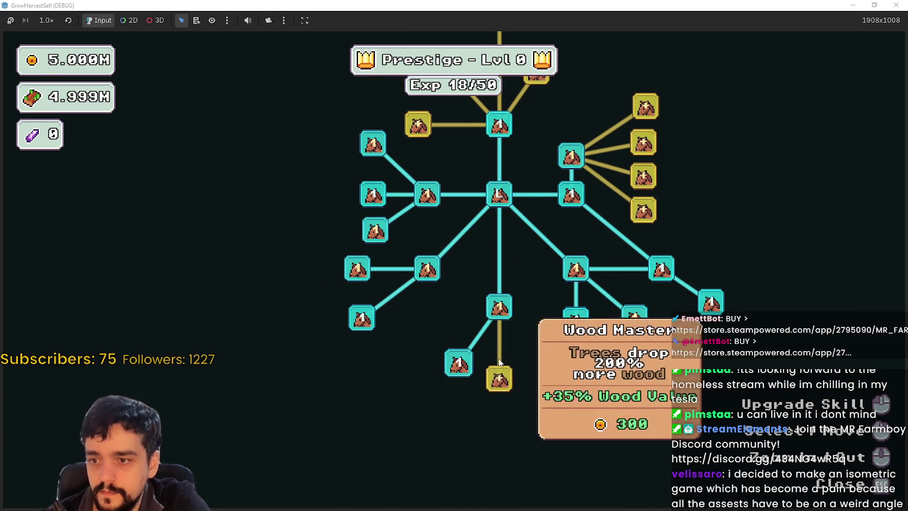
{"action": "left_click_drag", "start_coordinate": [461, 162], "coordinate": [405, 280]}
{"action": "left_click", "coordinate": [362, 244]}
{"action": "left_click", "coordinate": [389, 186]}
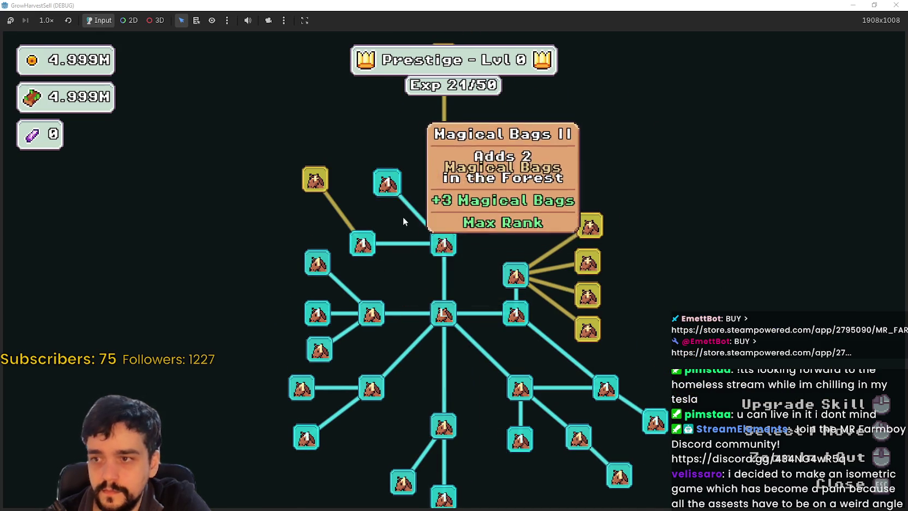
{"action": "left_click_drag", "start_coordinate": [400, 201], "coordinate": [490, 261]}
{"action": "left_click", "coordinate": [509, 237]}
{"action": "left_click", "coordinate": [618, 272]}
{"action": "left_click", "coordinate": [617, 307]}
{"action": "left_click", "coordinate": [618, 375]}
{"action": "left_click", "coordinate": [624, 344]}
- Buy the unlocked skills along the top branch of the tree
{"action": "left_click_drag", "start_coordinate": [600, 327], "coordinate": [593, 352]}
{"action": "left_click", "coordinate": [562, 262]}
{"action": "left_click", "coordinate": [564, 203]}
{"action": "left_click", "coordinate": [503, 192]}
{"action": "left_click", "coordinate": [566, 202]}
{"action": "left_click", "coordinate": [617, 201]}
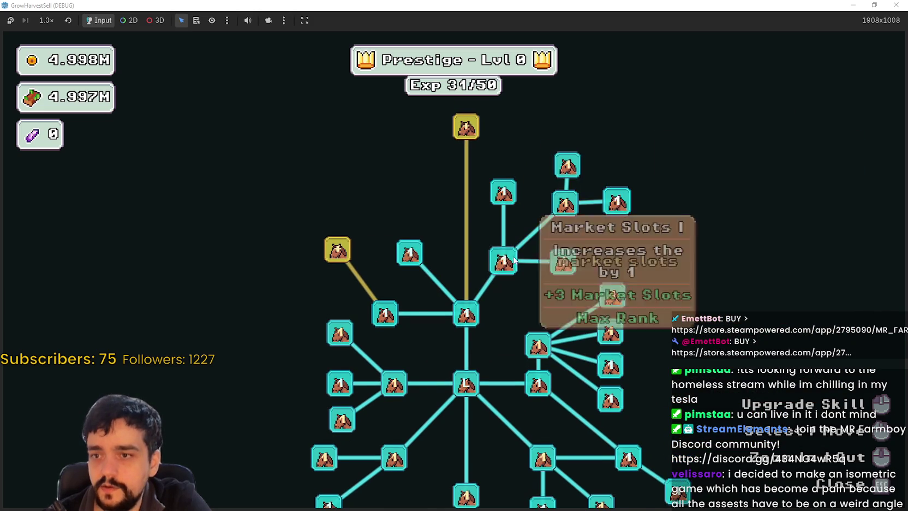
{"action": "left_click_drag", "start_coordinate": [599, 186], "coordinate": [690, 193]}
- Max out Item Capacity II, buy Special Magical Bag and Magical Book, then close the tree
{"action": "left_click", "coordinate": [429, 256]}
{"action": "left_click_drag", "start_coordinate": [465, 208], "coordinate": [417, 247]}
{"action": "left_click", "coordinate": [509, 173]}
{"action": "left_click", "coordinate": [441, 211]}
{"action": "left_click_drag", "start_coordinate": [480, 230], "coordinate": [469, 138]}
{"action": "right_click", "coordinate": [429, 342]}
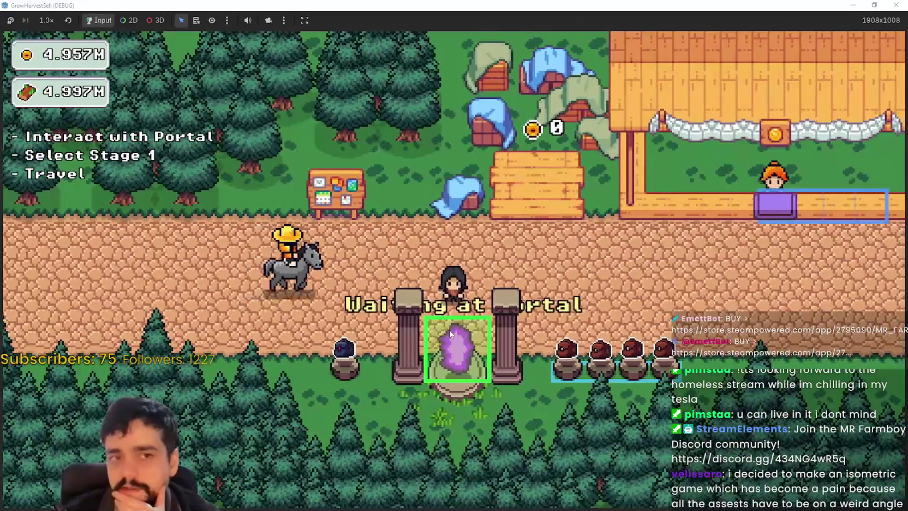
- Walk the character along the village road to the portal and open stage selection
{"action": "key", "text": "w"}
{"action": "key", "text": "d"}
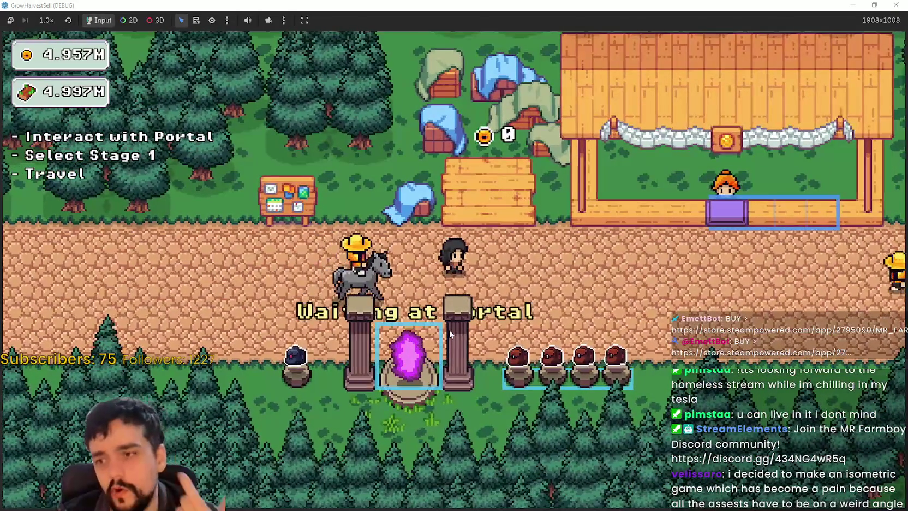
{"action": "key", "text": "d"}
{"action": "key", "text": "d"}
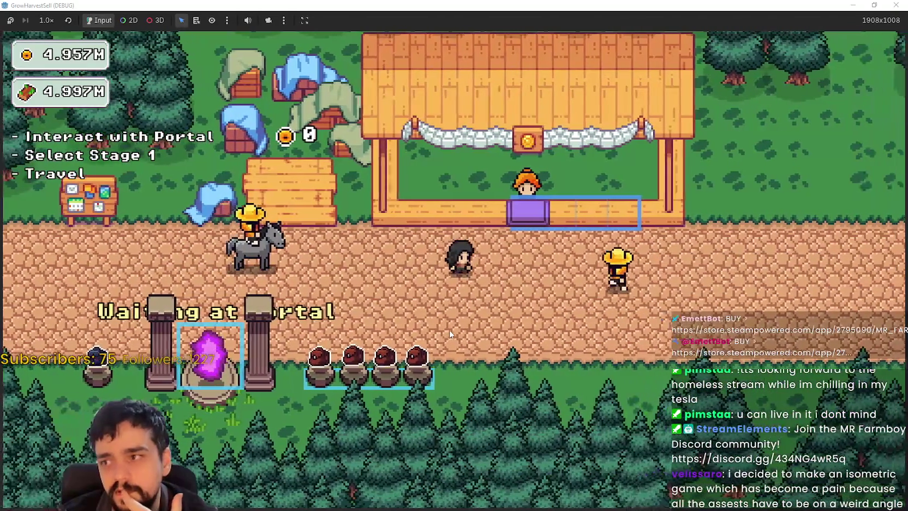
{"action": "key", "text": "a"}
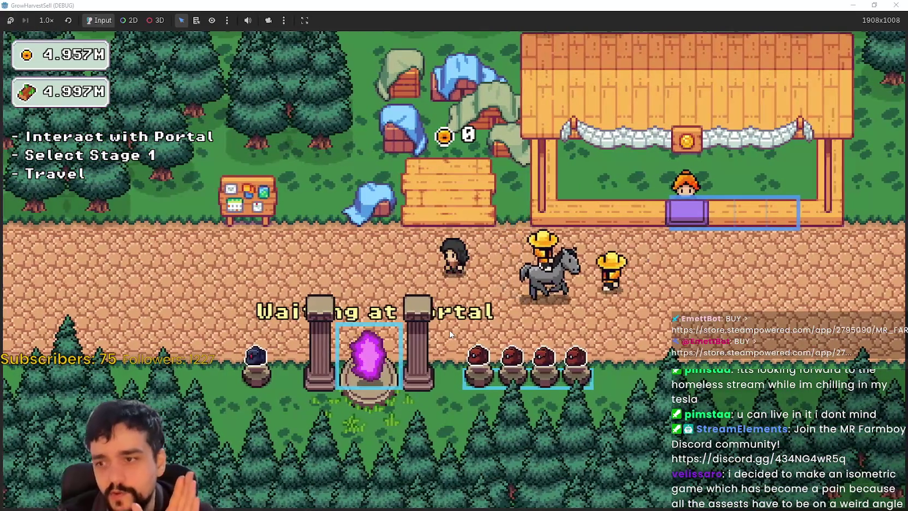
{"action": "key", "text": "a"}
{"action": "key", "text": "d"}
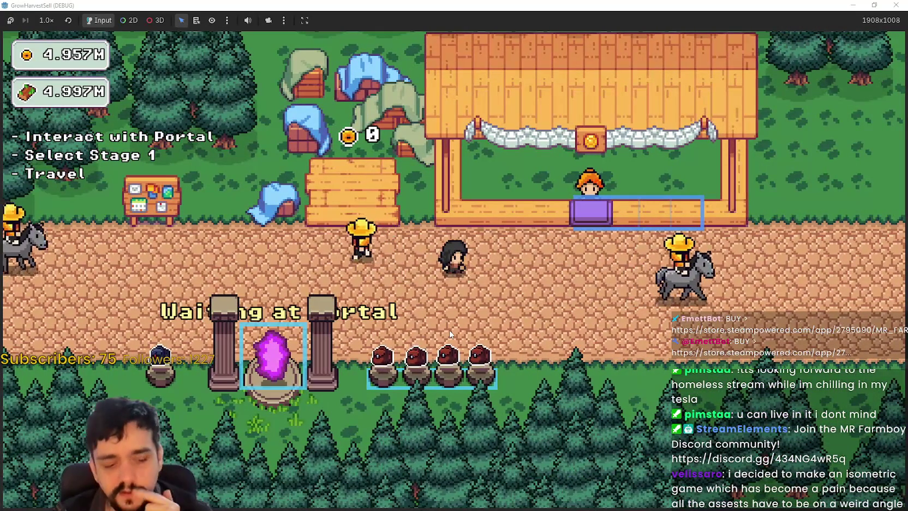
{"action": "key", "text": "a"}
{"action": "key", "text": "s"}
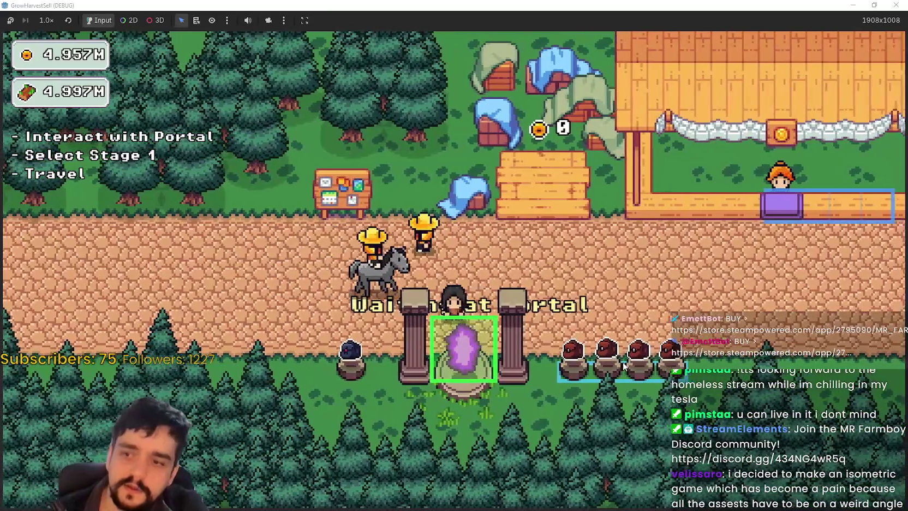
{"action": "key", "text": "e"}
- Travel to Stage 1, The Forest, and walk across it
{"action": "left_click", "coordinate": [239, 429]}
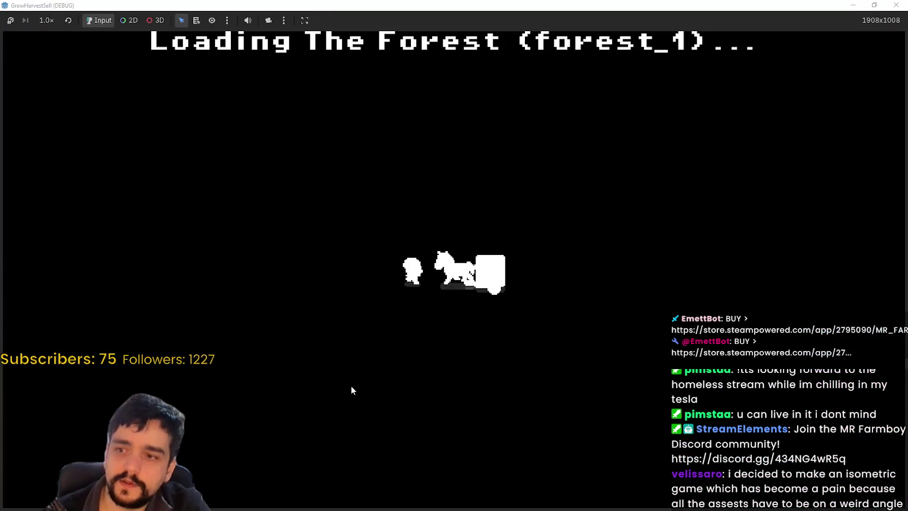
{"action": "key", "text": "a"}
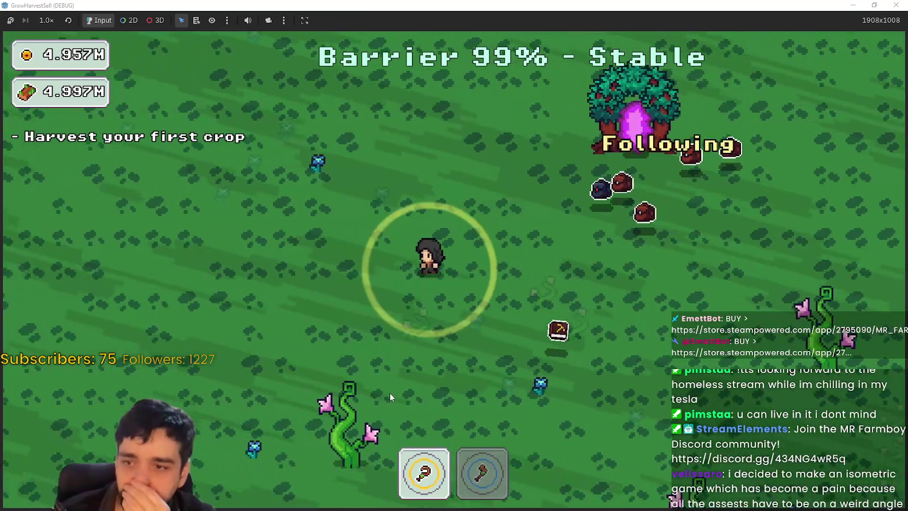
{"action": "key", "text": "s"}
{"action": "key", "text": "s"}
{"action": "key", "text": "d"}
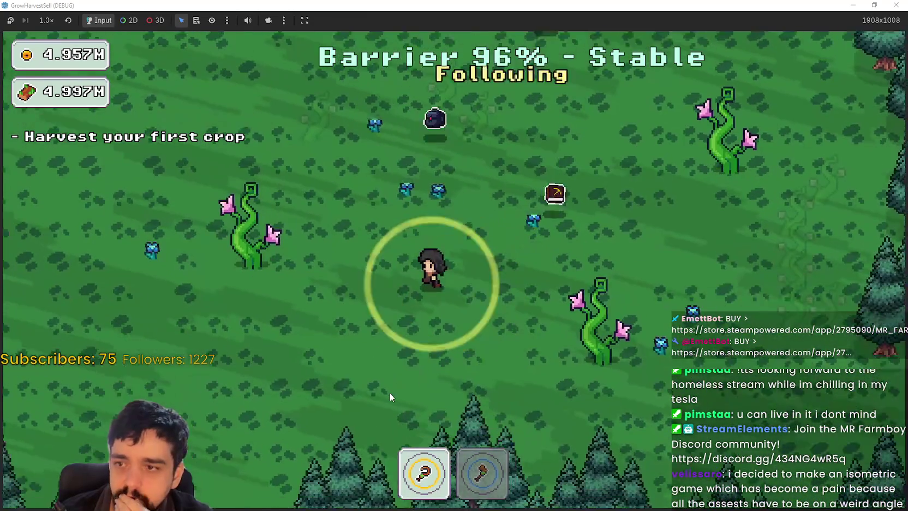
{"action": "key", "text": "a"}
{"action": "key", "text": "d"}
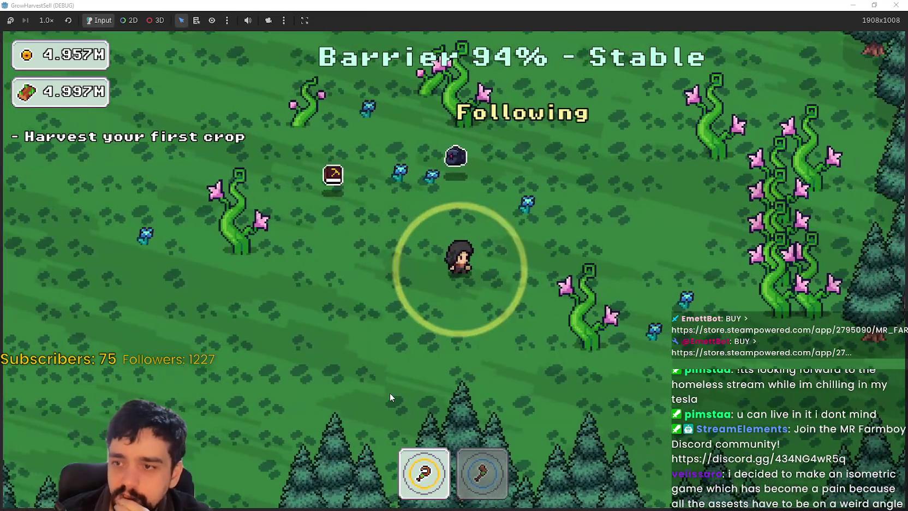
{"action": "key", "text": "d"}
{"action": "key", "text": "w"}
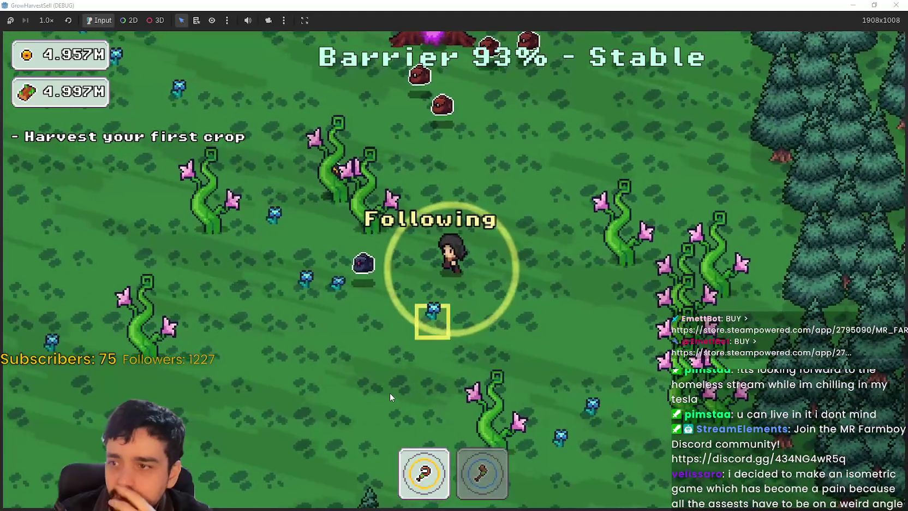
{"action": "key", "text": "a"}
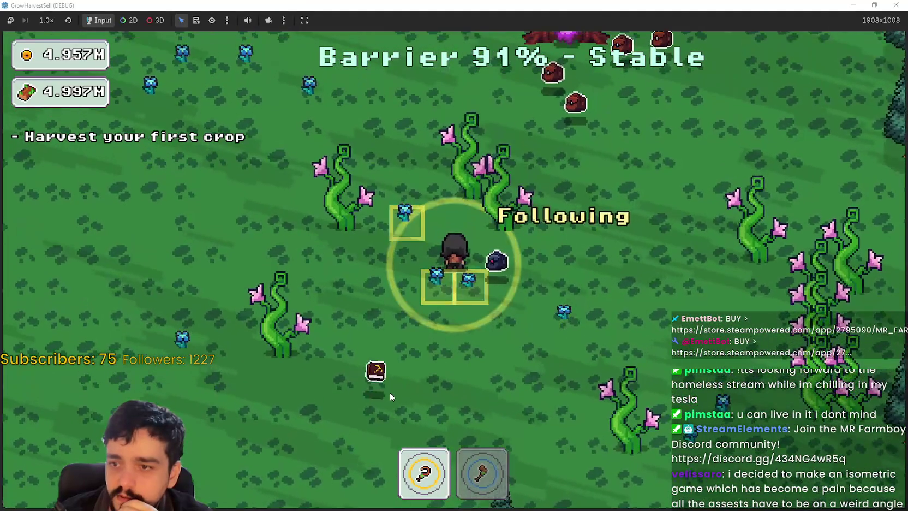
{"action": "key", "text": "a"}
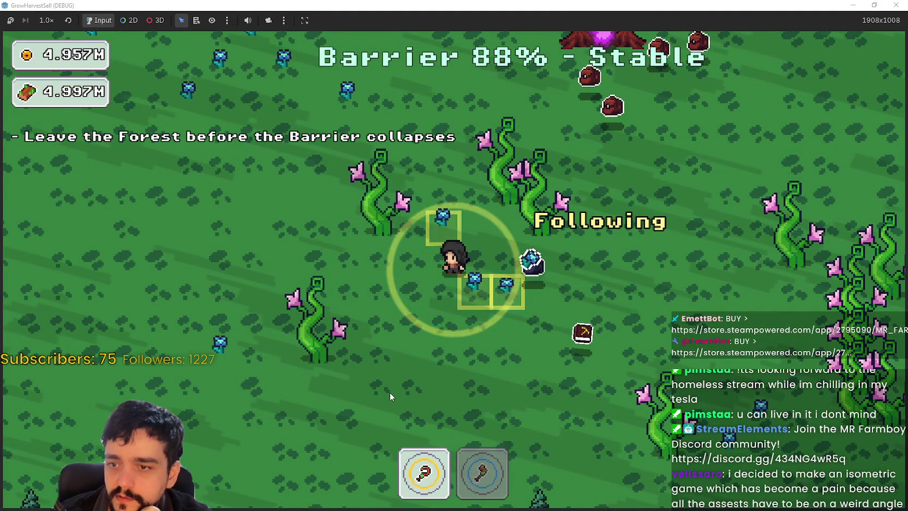
- Roam further up the forest, dropping the held book and harvesting crops along the way
{"action": "key", "text": "w"}
{"action": "key", "text": "a"}
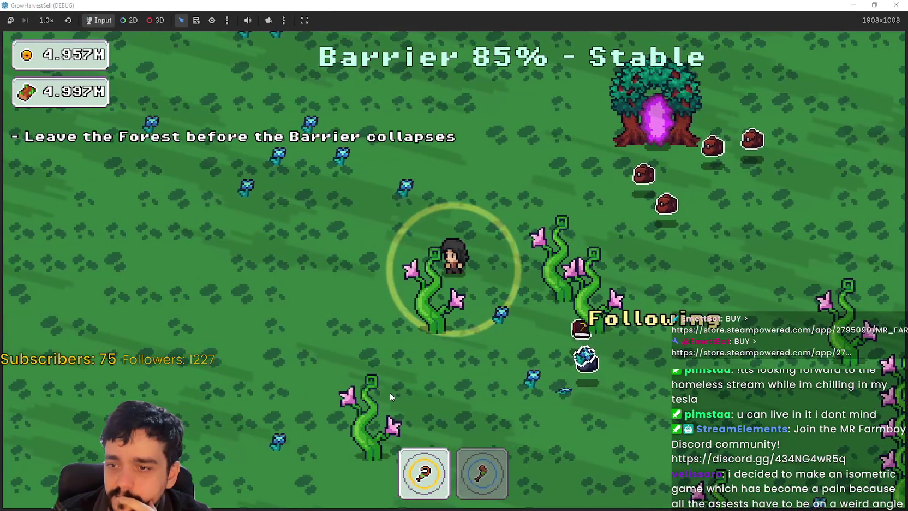
{"action": "key", "text": "a"}
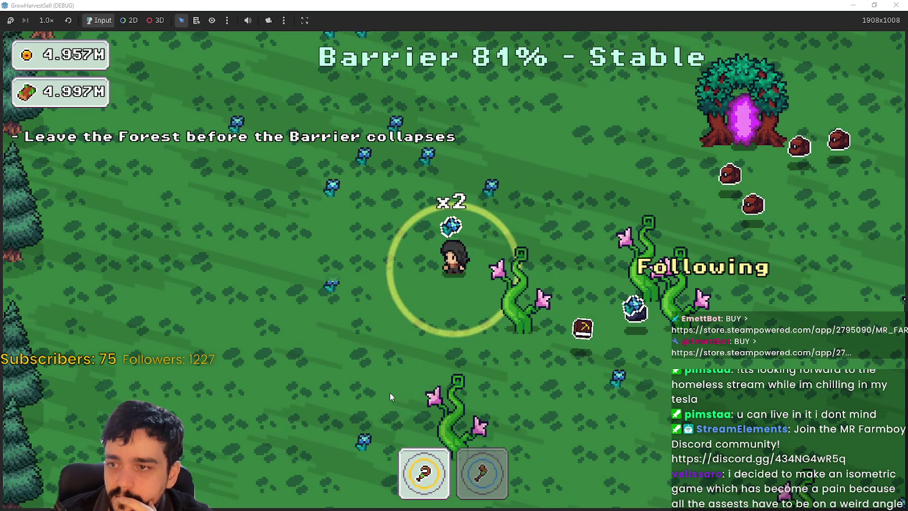
{"action": "key", "text": "w"}
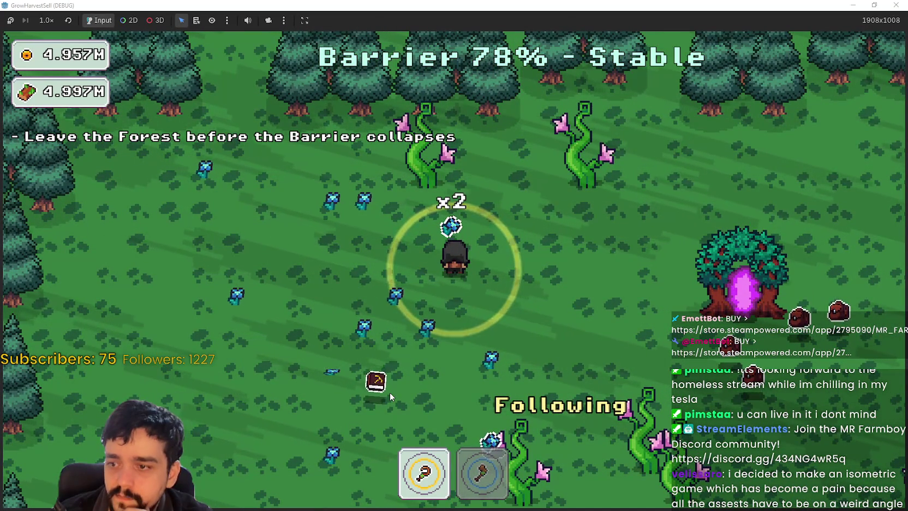
{"action": "key", "text": "s"}
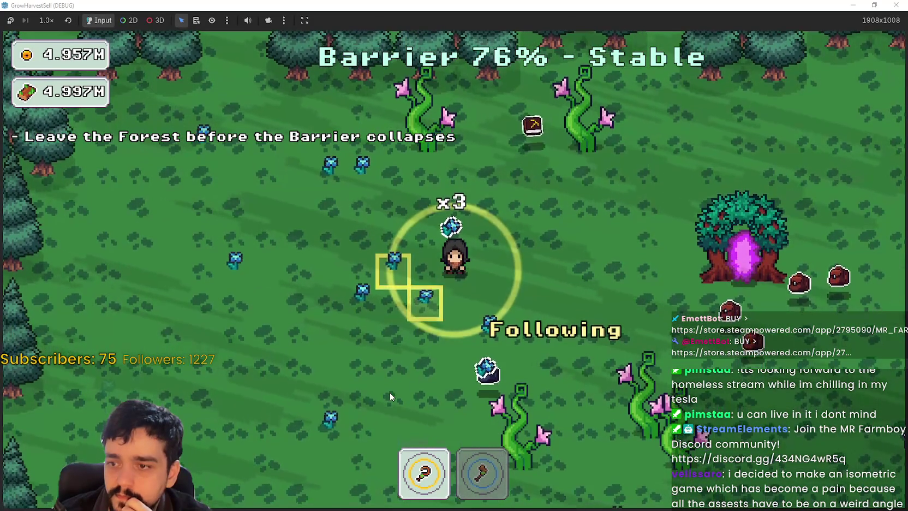
{"action": "key", "text": "w"}
{"action": "left_click", "coordinate": [390, 393]}
{"action": "key", "text": "w"}
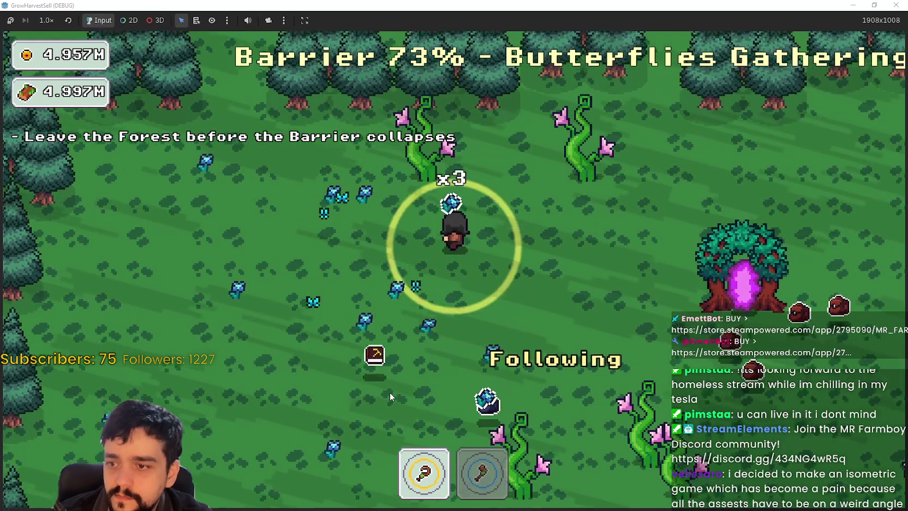
{"action": "key", "text": "w"}
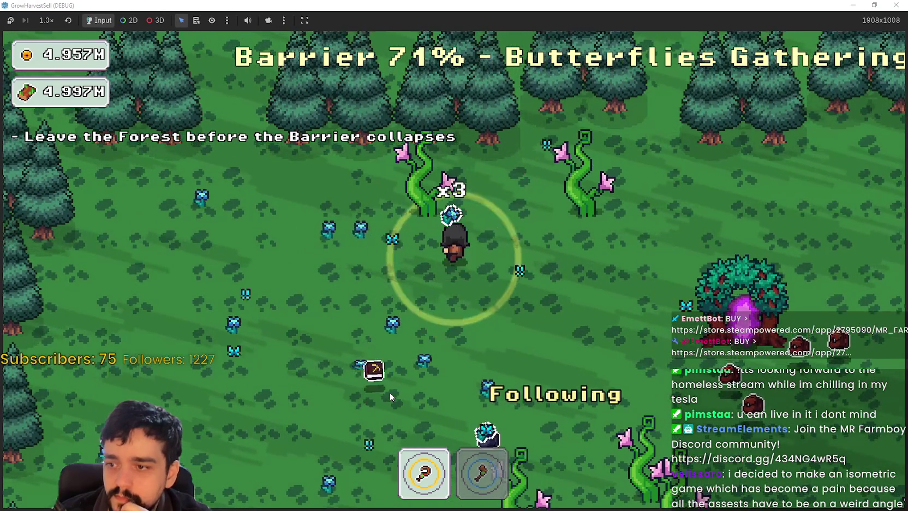
{"action": "key", "text": "w"}
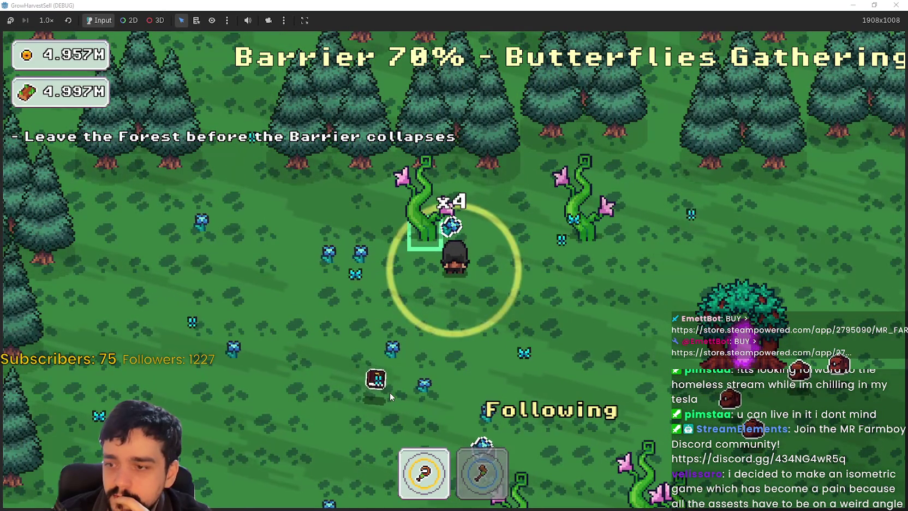
- Restore the game window and show the running game's remote scene tree in the editor
{"action": "left_click_drag", "start_coordinate": [423, 5], "coordinate": [426, 25]}
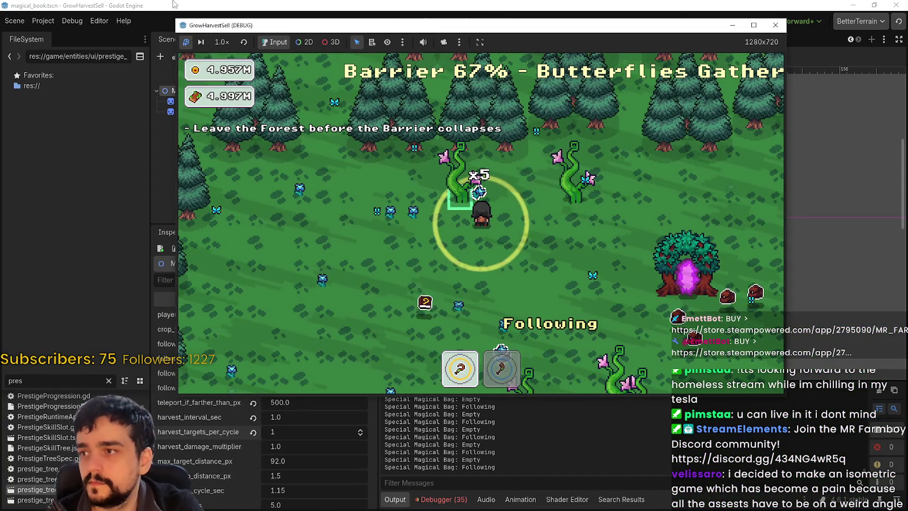
{"action": "left_click", "coordinate": [180, 5]}
{"action": "left_click", "coordinate": [192, 68]}
- Expand TheForest_1 > BagsContainer > SpecialBags > MagicalBags and inspect MagicalBook, then SpecialMagicalBag
{"action": "left_click", "coordinate": [162, 185]}
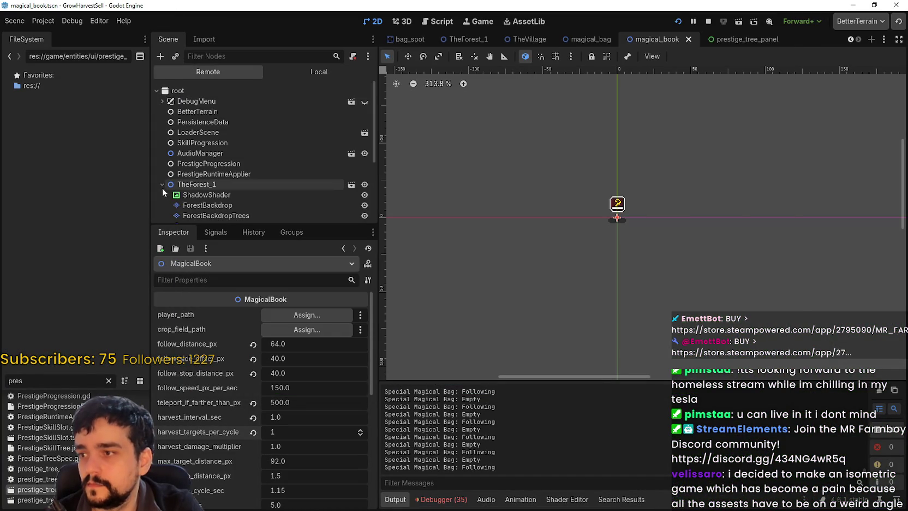
{"action": "scroll", "coordinate": [176, 191], "scroll_direction": "down", "scroll_amount": 5}
{"action": "left_click", "coordinate": [165, 172]}
{"action": "left_click", "coordinate": [173, 192]}
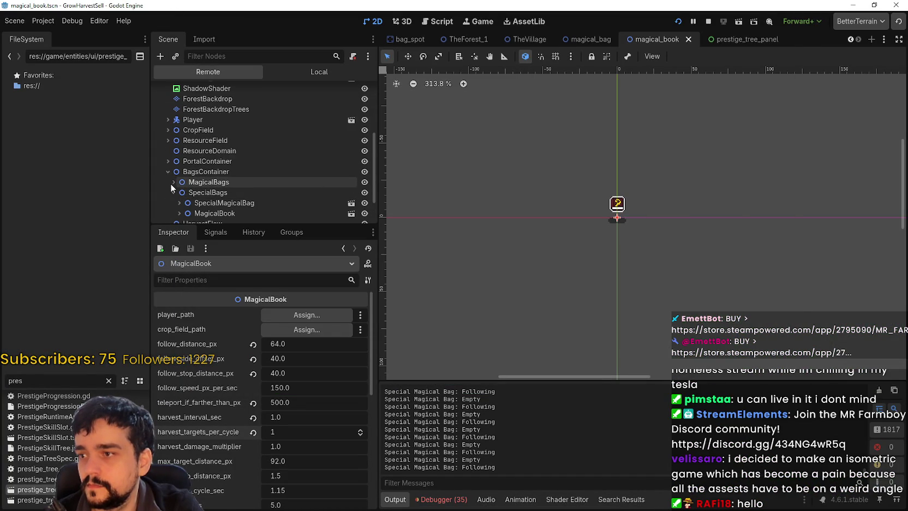
{"action": "left_click", "coordinate": [172, 182]}
{"action": "scroll", "coordinate": [171, 183], "scroll_direction": "down", "scroll_amount": 3}
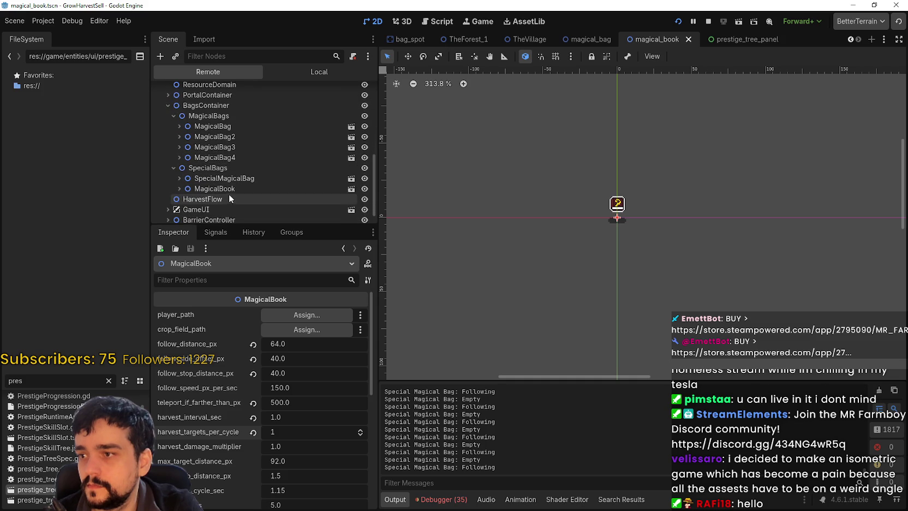
{"action": "left_click", "coordinate": [221, 188]}
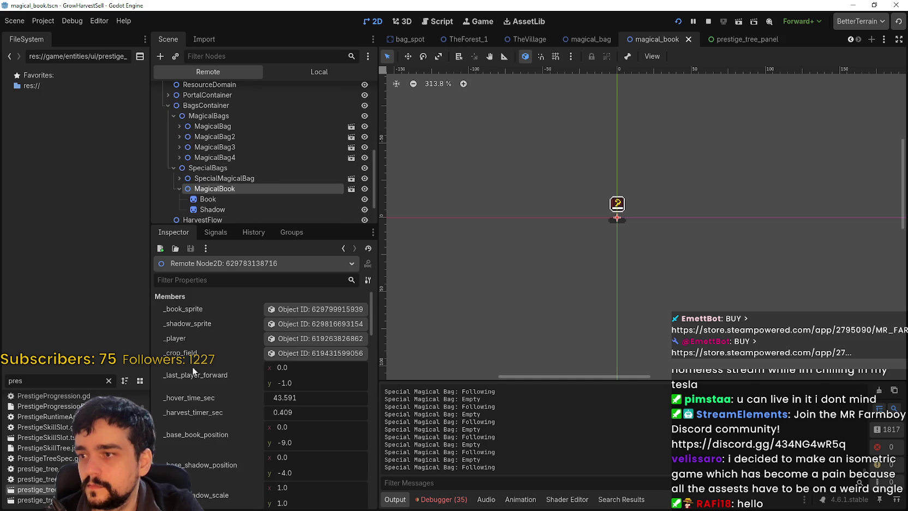
{"action": "scroll", "coordinate": [240, 425], "scroll_direction": "down", "scroll_amount": 6}
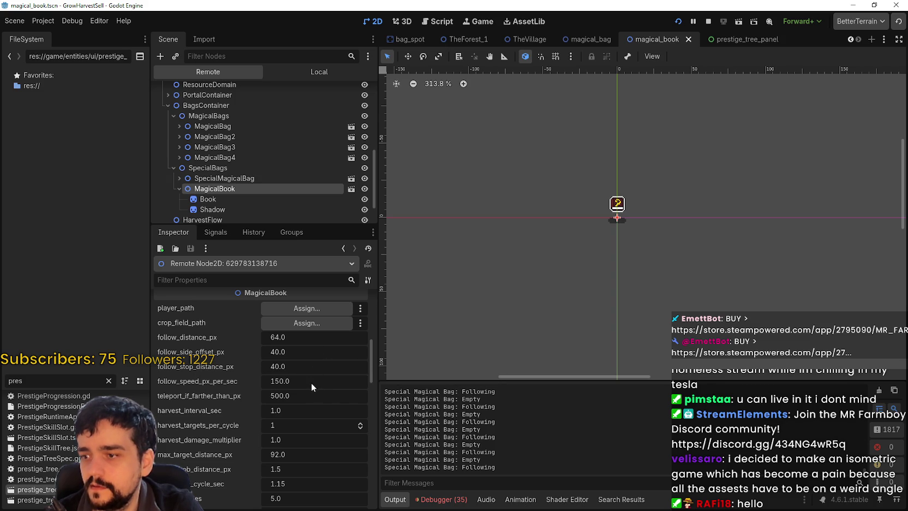
{"action": "left_click", "coordinate": [232, 179]}
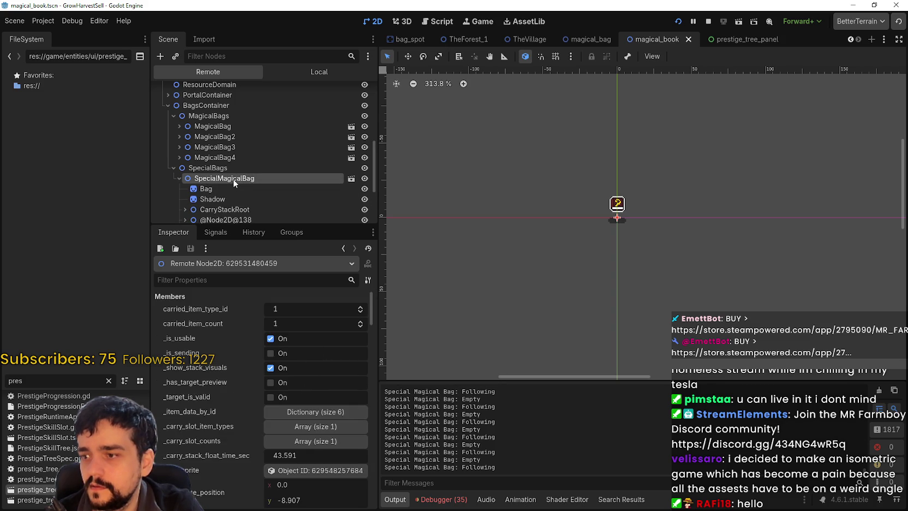
- Scroll the remote tree and select SpecialBags, showing position 0, 0 and scale 1
{"action": "scroll", "coordinate": [236, 370], "scroll_direction": "down", "scroll_amount": 10}
{"action": "scroll", "coordinate": [234, 371], "scroll_direction": "down", "scroll_amount": 8}
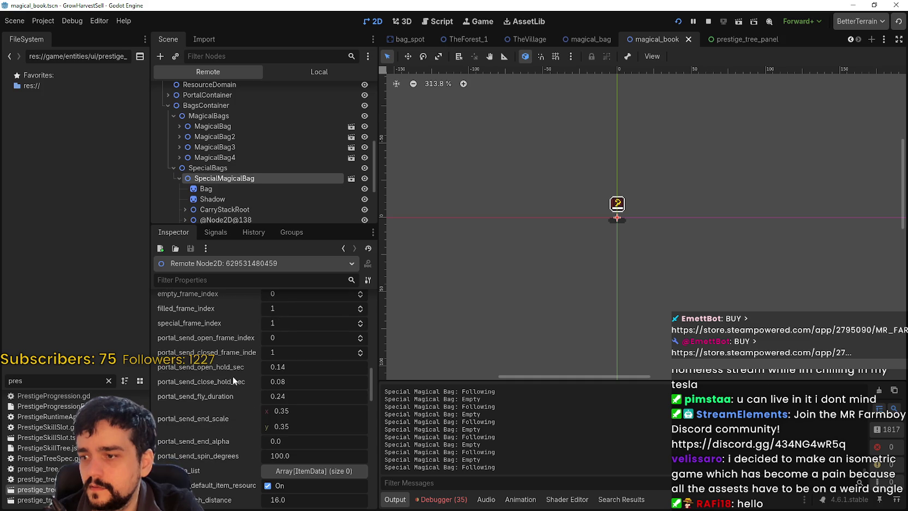
{"action": "scroll", "coordinate": [219, 459], "scroll_direction": "down", "scroll_amount": 5}
{"action": "scroll", "coordinate": [219, 452], "scroll_direction": "down", "scroll_amount": 5}
{"action": "mouse_move", "coordinate": [371, 415]}
{"action": "left_mouse_down"}
{"action": "mouse_move", "coordinate": [366, 298]}
{"action": "mouse_move", "coordinate": [368, 352]}
{"action": "left_mouse_up"}
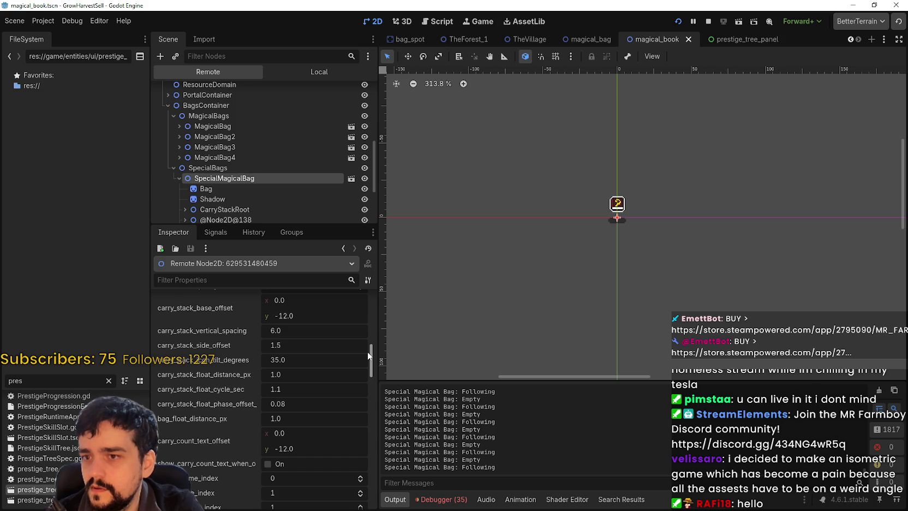
{"action": "left_click_drag", "start_coordinate": [367, 351], "coordinate": [367, 374]}
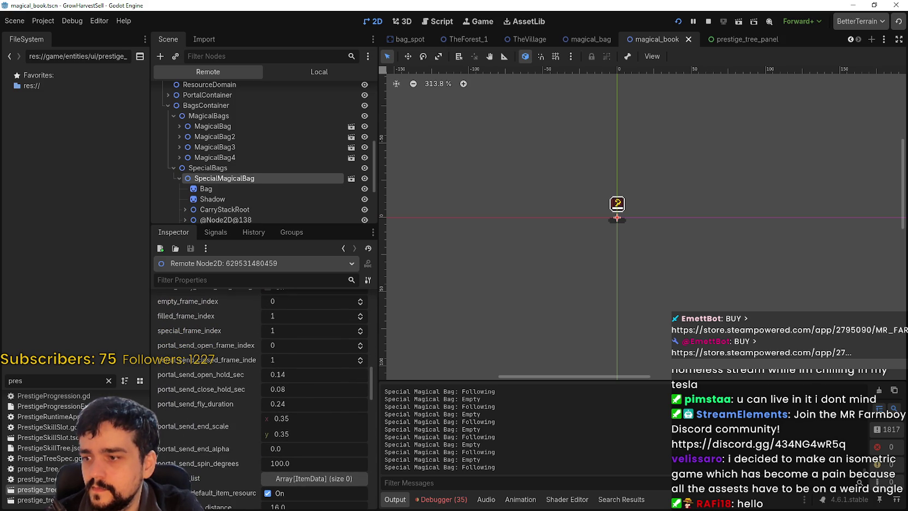
{"action": "scroll", "coordinate": [242, 409], "scroll_direction": "down", "scroll_amount": 6}
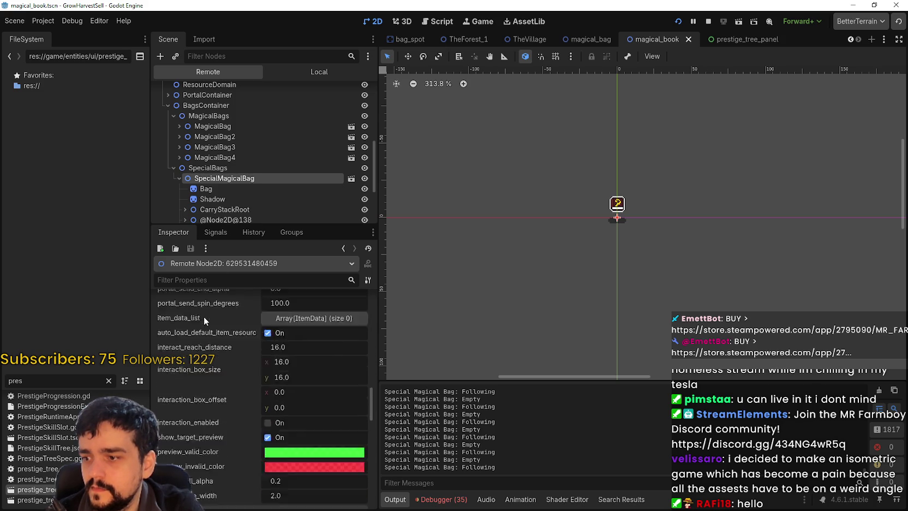
{"action": "left_click", "coordinate": [209, 170]}
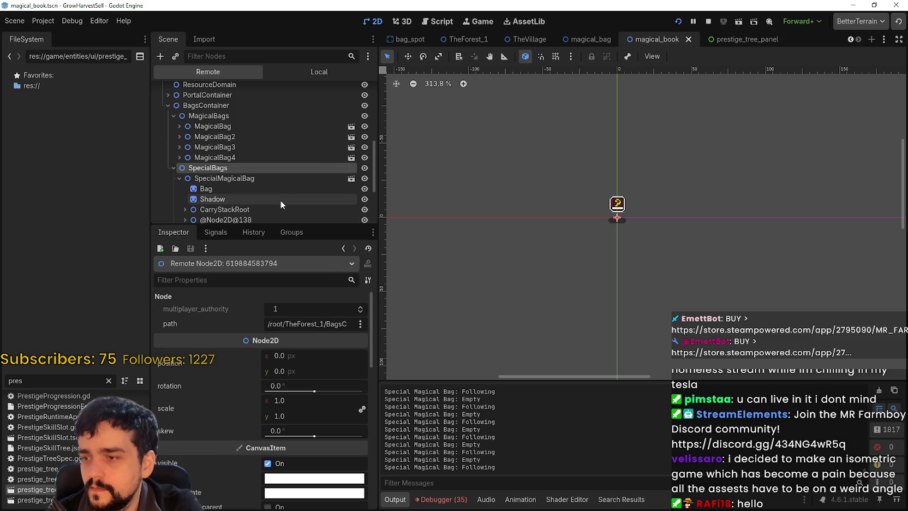
- Select the live BagsContainer and review its special-bag follow properties in a widened Inspector
{"action": "left_click", "coordinate": [231, 107]}
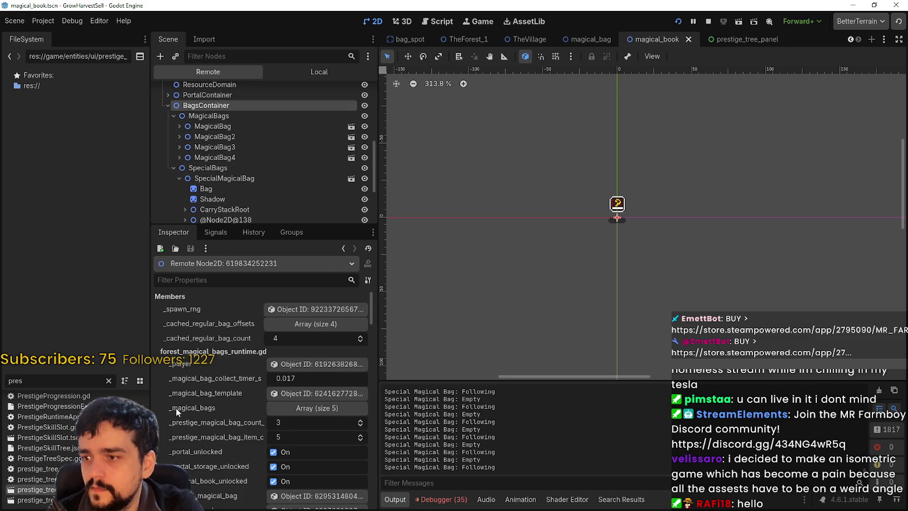
{"action": "scroll", "coordinate": [176, 409], "scroll_direction": "down", "scroll_amount": 5}
{"action": "scroll", "coordinate": [176, 409], "scroll_direction": "down", "scroll_amount": 5}
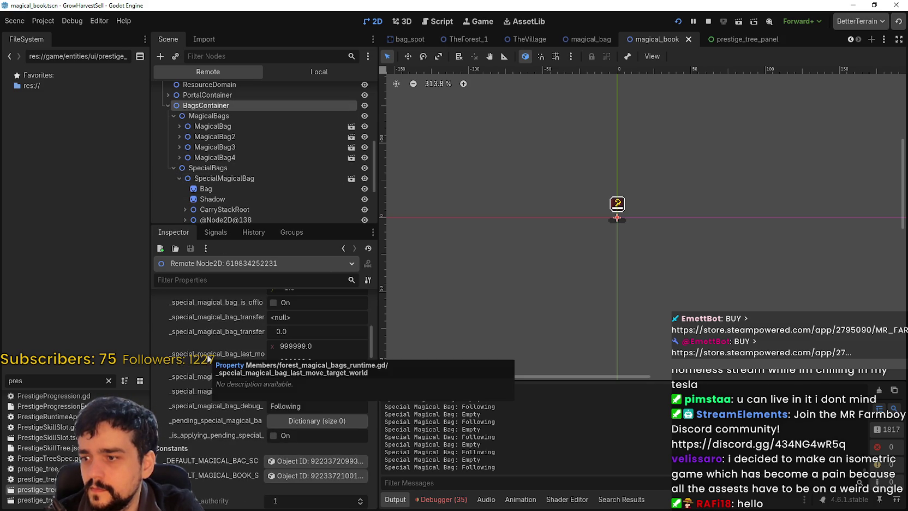
{"action": "scroll", "coordinate": [202, 382], "scroll_direction": "up", "scroll_amount": 10}
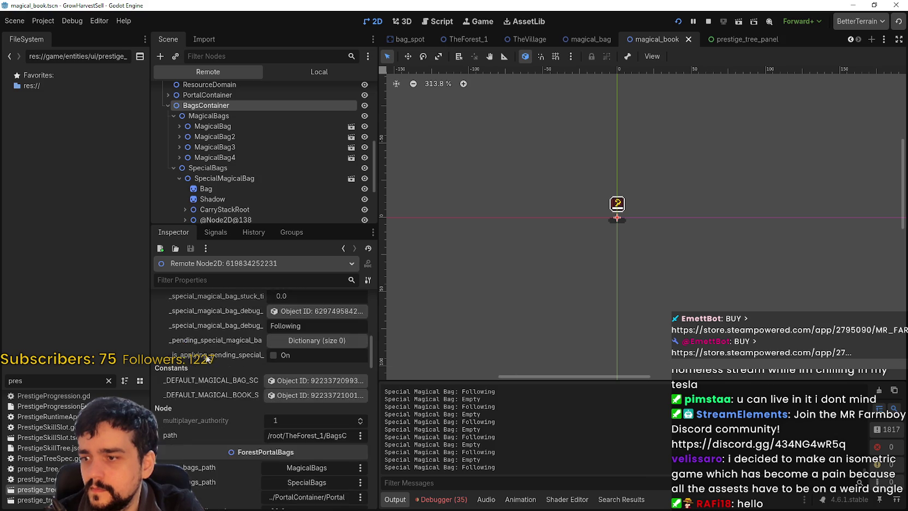
{"action": "scroll", "coordinate": [237, 464], "scroll_direction": "down", "scroll_amount": 4}
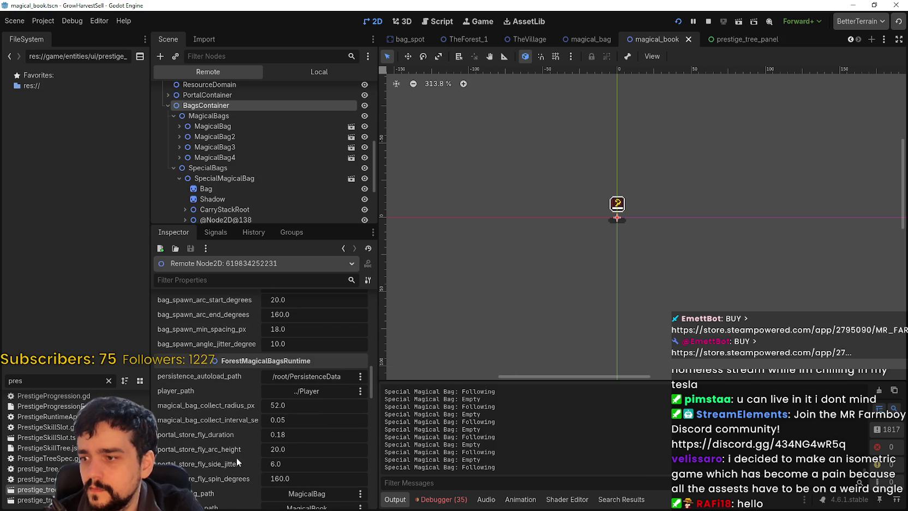
{"action": "scroll", "coordinate": [234, 448], "scroll_direction": "down", "scroll_amount": 6}
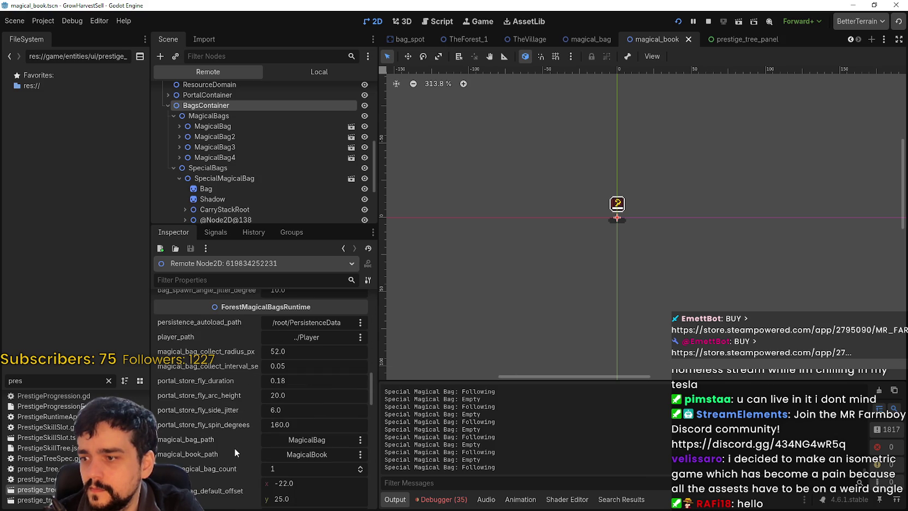
{"action": "scroll", "coordinate": [231, 443], "scroll_direction": "down", "scroll_amount": 4}
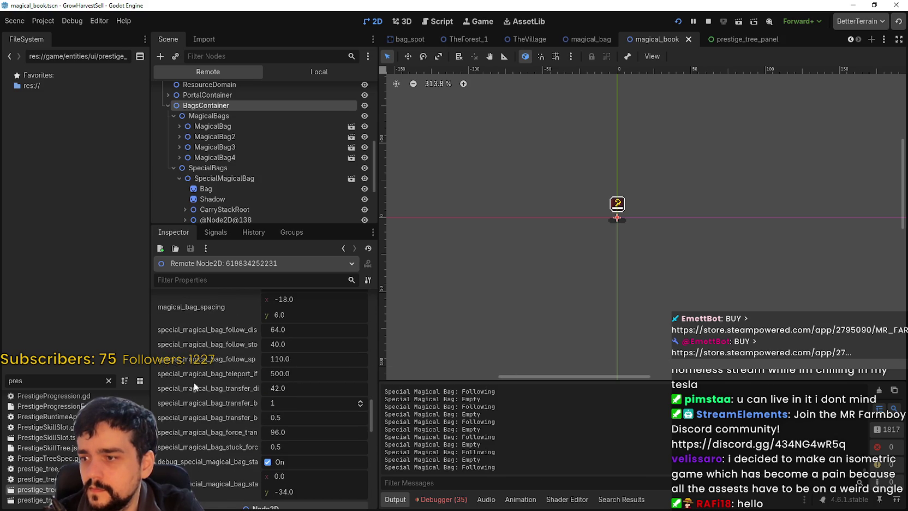
{"action": "left_click_drag", "start_coordinate": [379, 349], "coordinate": [539, 351]}
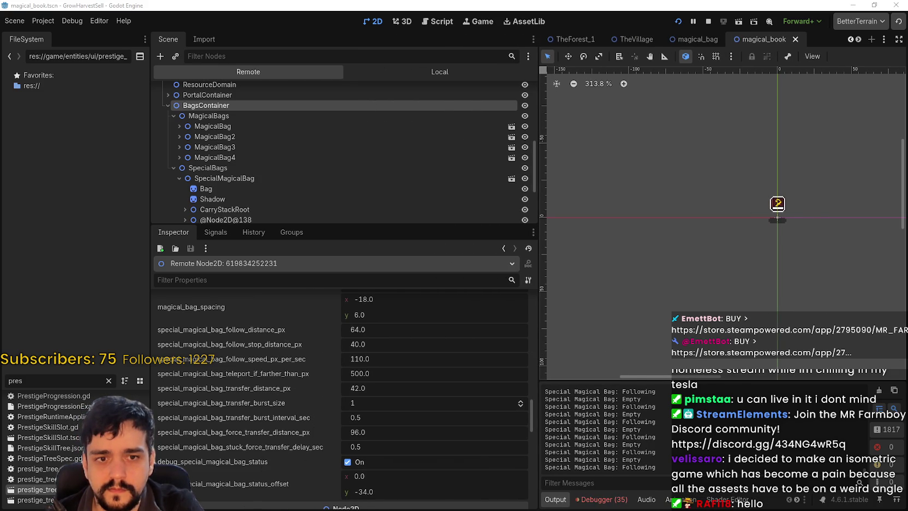
- Capture a screenshot of the property list, then stop the running game
{"action": "key", "text": "super+shift+s"}
{"action": "left_click_drag", "start_coordinate": [134, 314], "coordinate": [523, 476]}
{"action": "left_click_drag", "start_coordinate": [221, 218], "coordinate": [901, 187]}
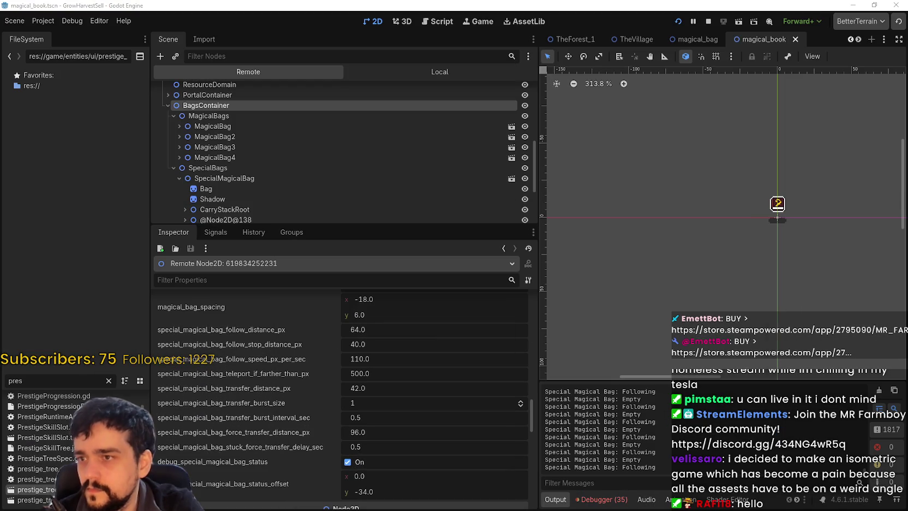
{"action": "left_click", "coordinate": [707, 20]}
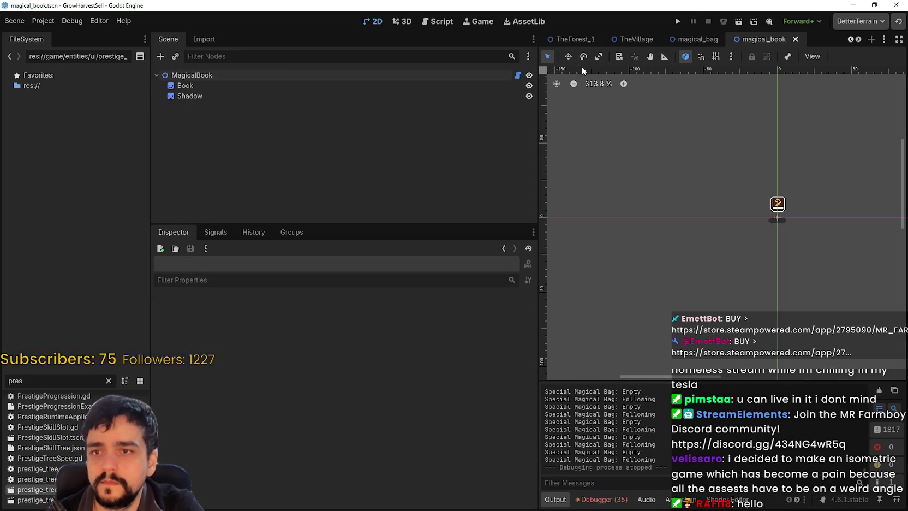
- On the MagicalBook root, set follow side offset to 8.0 and follow speed to 110.0 px/s
{"action": "left_click", "coordinate": [192, 75]}
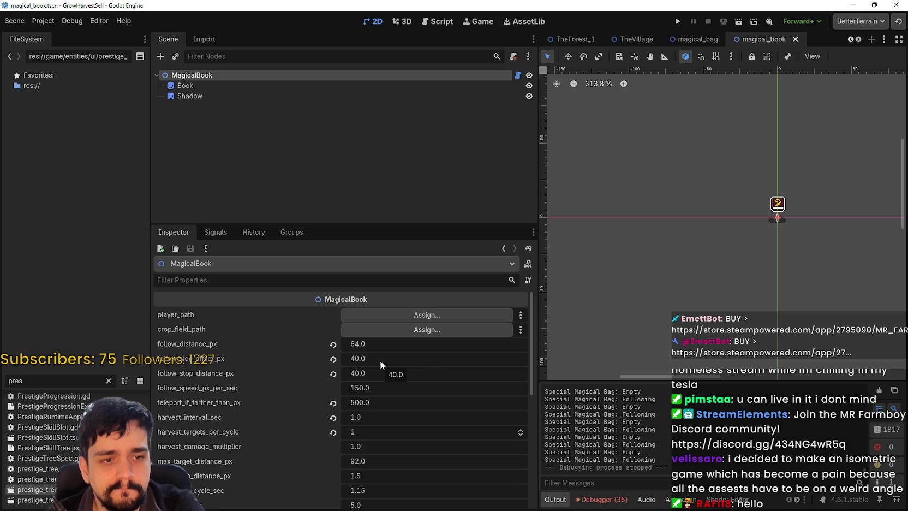
{"action": "left_click", "coordinate": [334, 359]}
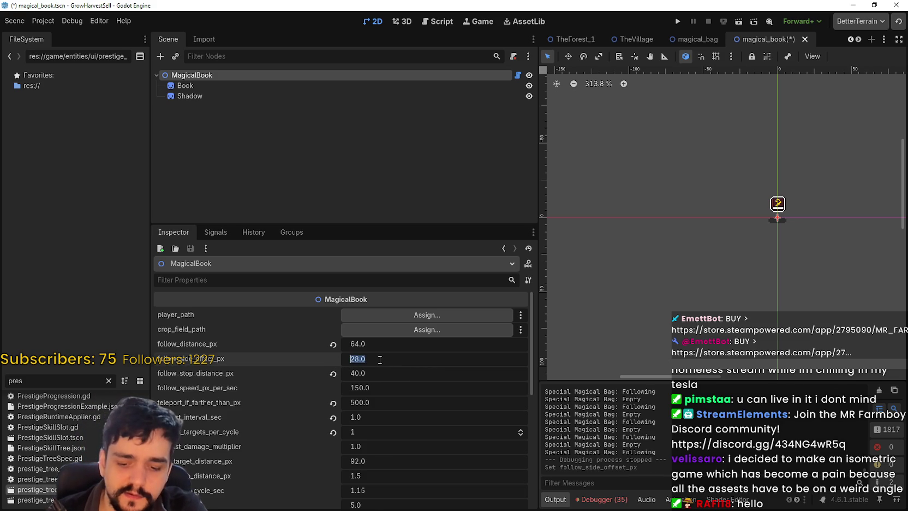
{"action": "type", "text": "8"}
{"action": "key", "text": "Return"}
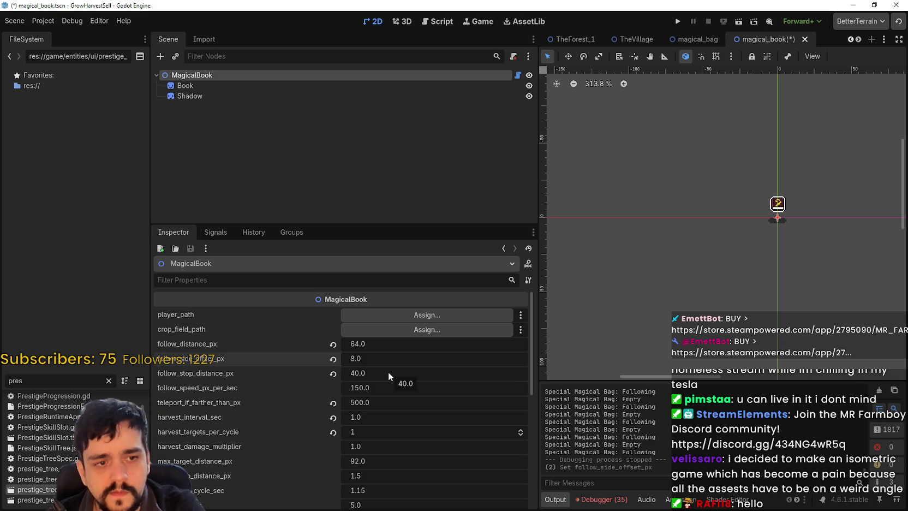
{"action": "left_click", "coordinate": [360, 389]}
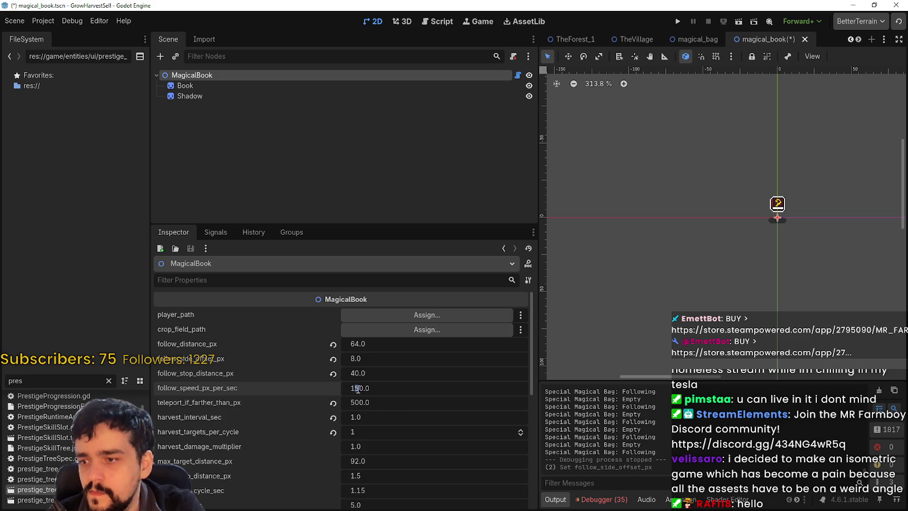
{"action": "type", "text": "110"}
{"action": "key", "text": "Return"}
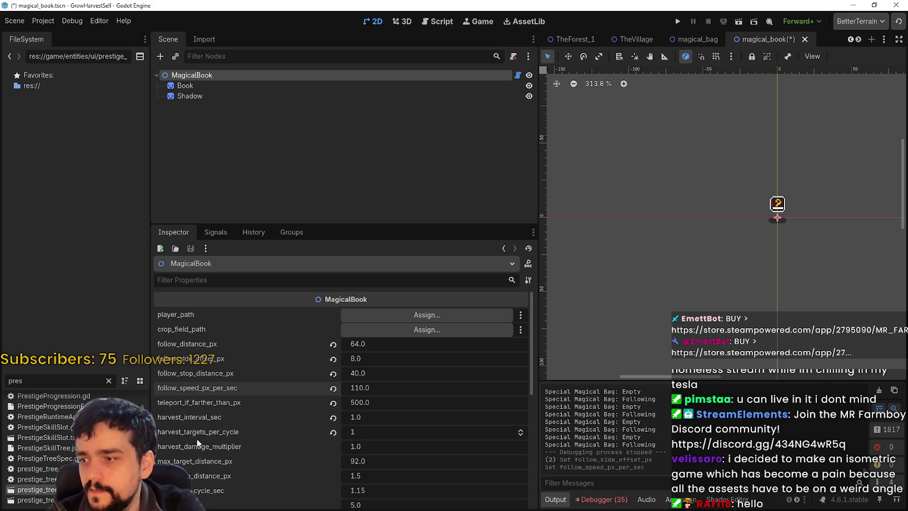
{"action": "scroll", "coordinate": [240, 455], "scroll_direction": "down", "scroll_amount": 1}
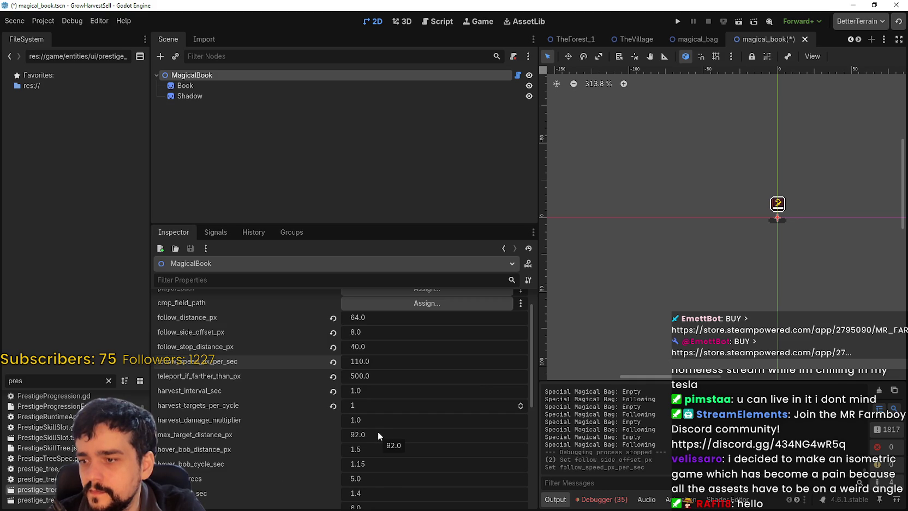
- Change the hover bob distance to 1.545, then save the scene and run the project
{"action": "scroll", "coordinate": [373, 453], "scroll_direction": "down", "scroll_amount": 2}
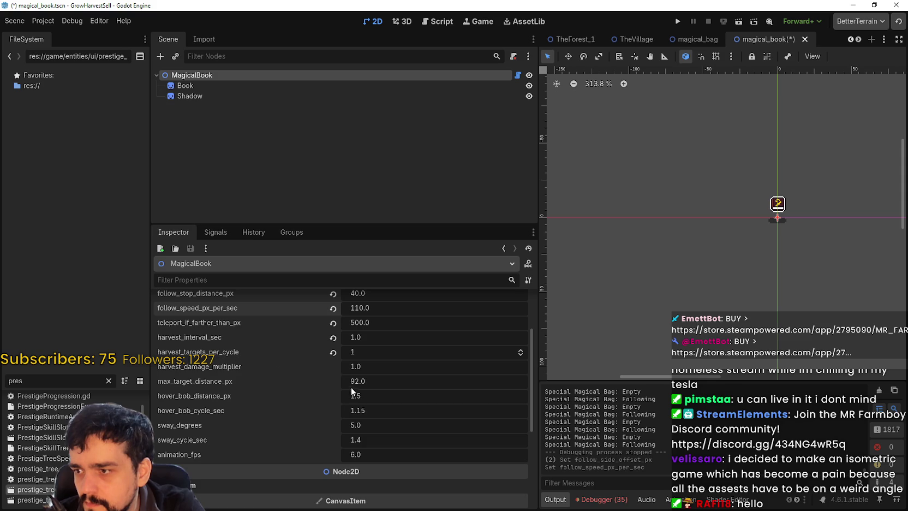
{"action": "left_click", "coordinate": [382, 385]}
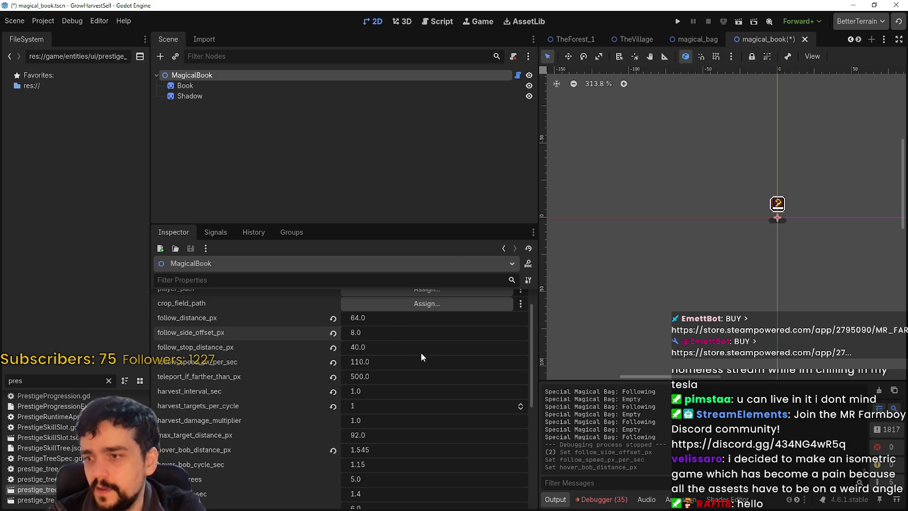
{"action": "left_click", "coordinate": [677, 21]}
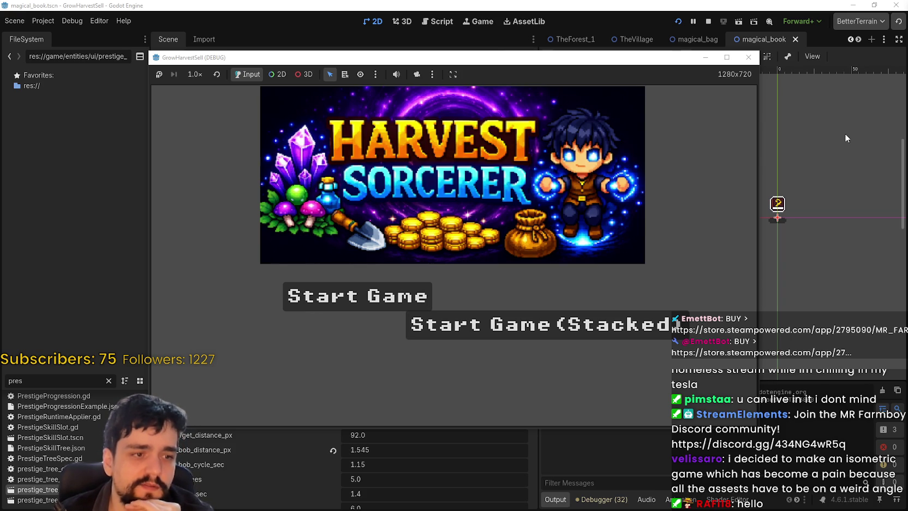
- Start a new game, walk right and up to the Skill Board, and open the Prestige tree
{"action": "left_click", "coordinate": [592, 324]}
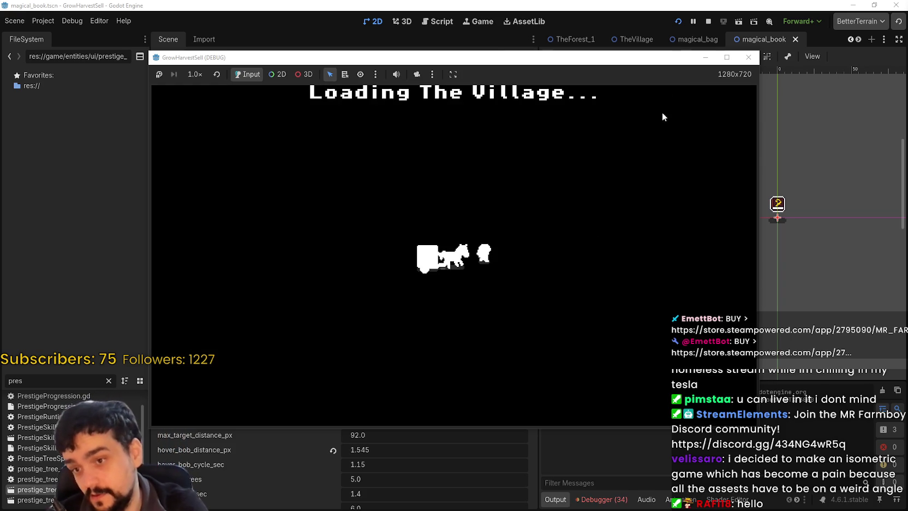
{"action": "key", "text": "d"}
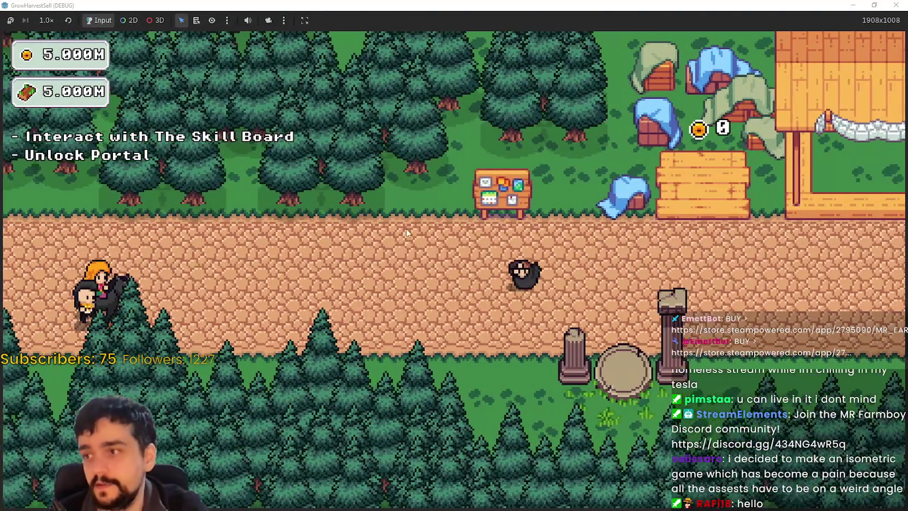
{"action": "key", "text": "a"}
{"action": "key", "text": "w"}
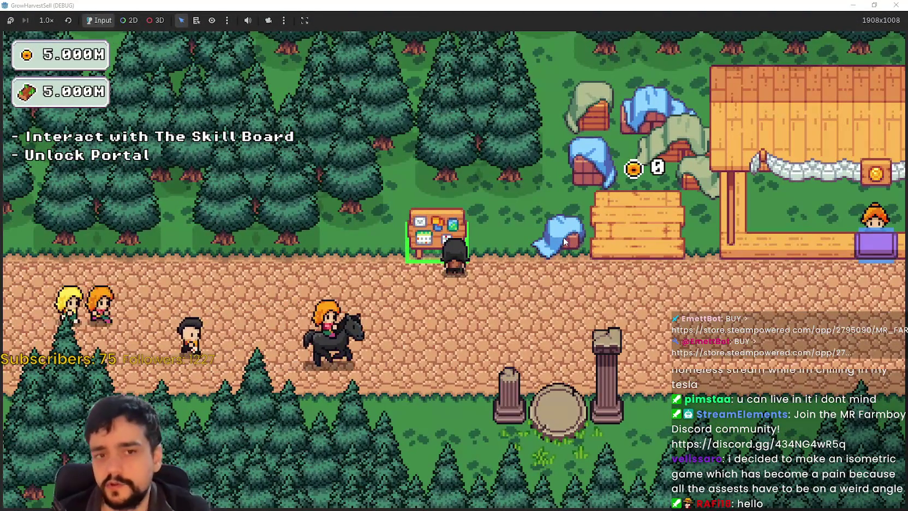
{"action": "key", "text": "e"}
{"action": "scroll", "coordinate": [472, 275], "scroll_direction": "down", "scroll_amount": 3}
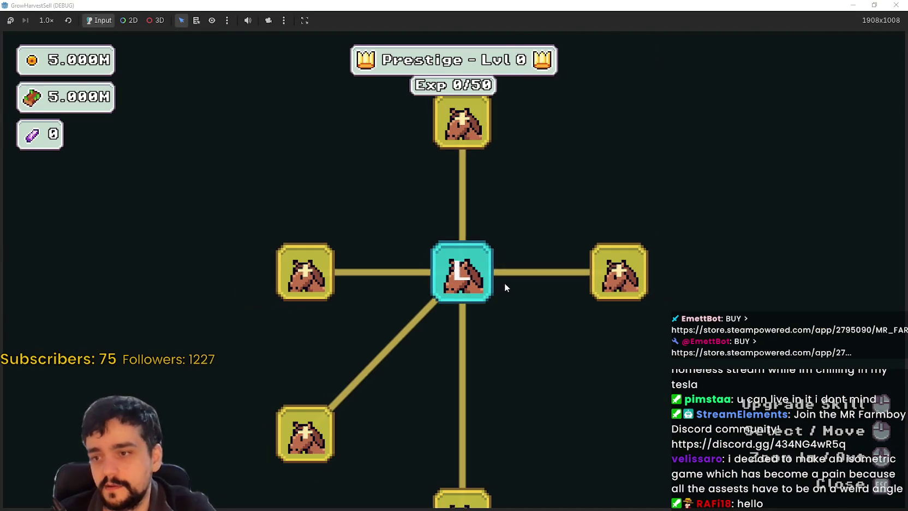
- Buy the skill nodes on the right-hand branches, including Deep Barrier and the nodes below it
{"action": "left_click", "coordinate": [562, 283]}
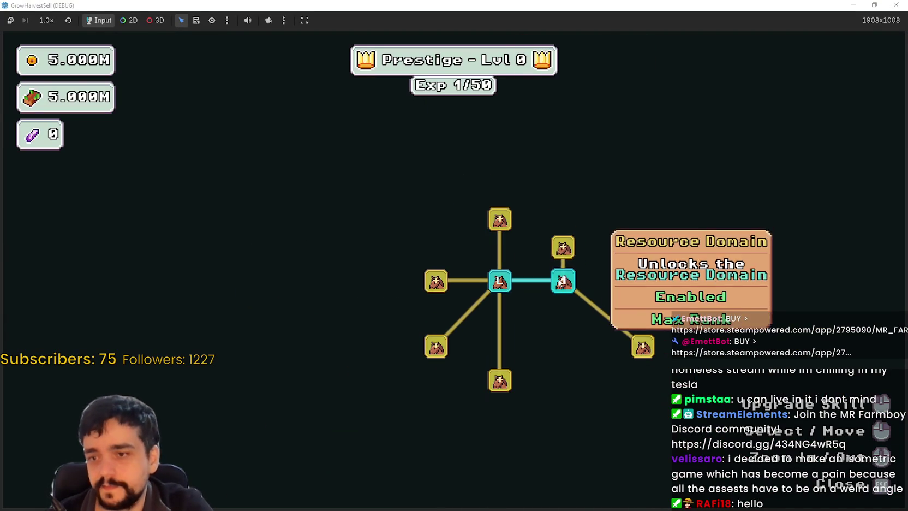
{"action": "left_click", "coordinate": [563, 248]}
{"action": "left_click", "coordinate": [642, 347]}
{"action": "left_click", "coordinate": [626, 294]}
{"action": "left_click", "coordinate": [627, 266]}
{"action": "left_click", "coordinate": [627, 236]}
{"action": "left_click", "coordinate": [628, 204]}
{"action": "left_click", "coordinate": [566, 347]}
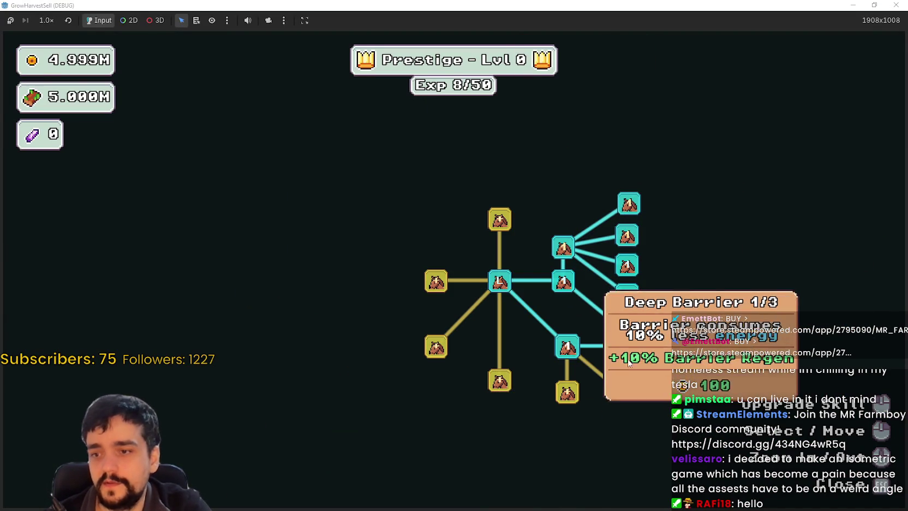
{"action": "left_click", "coordinate": [622, 390]}
{"action": "left_click", "coordinate": [567, 390]}
{"action": "left_click", "coordinate": [655, 424]}
{"action": "left_click", "coordinate": [686, 376]}
- Buy Wood Gatherer, the bottom pair, the top node and the left-side skill nodes
{"action": "left_click_drag", "start_coordinate": [501, 333], "coordinate": [518, 357]}
{"action": "left_click", "coordinate": [514, 401]}
{"action": "left_click", "coordinate": [517, 467]}
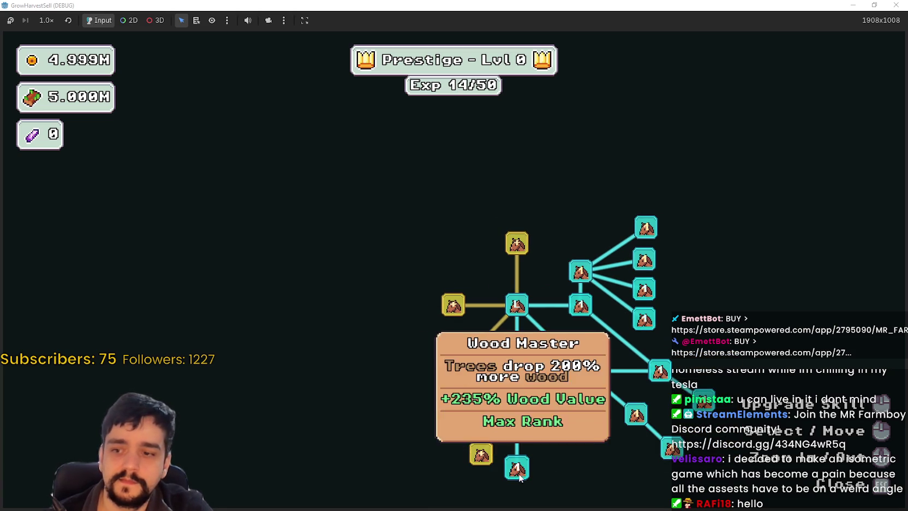
{"action": "left_click", "coordinate": [480, 454]}
{"action": "left_click", "coordinate": [452, 370]}
{"action": "left_click", "coordinate": [453, 305]}
{"action": "left_click", "coordinate": [516, 242]}
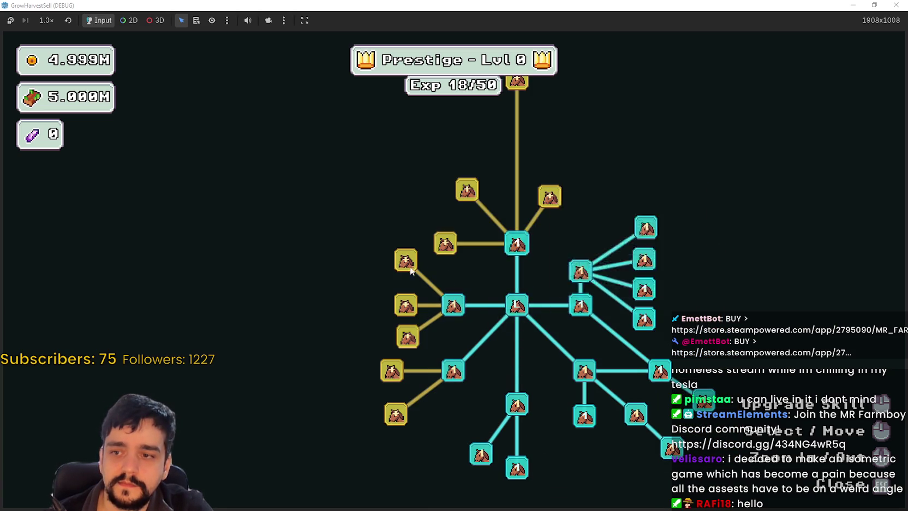
{"action": "left_click", "coordinate": [405, 260]}
{"action": "left_click", "coordinate": [405, 304]}
{"action": "left_click", "coordinate": [407, 337]}
{"action": "left_click", "coordinate": [392, 370]}
{"action": "left_click", "coordinate": [395, 414]}
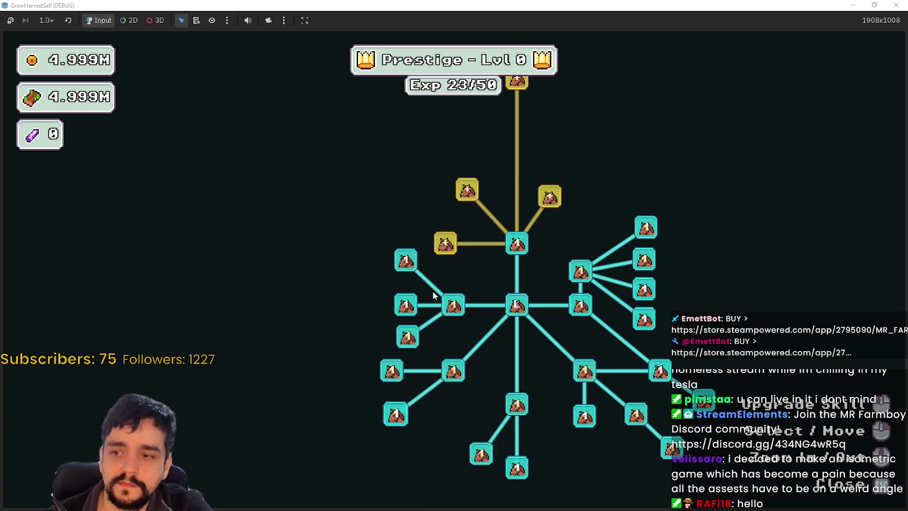
- Max out Item Capacity II and buy the newly unlocked neighbouring nodes
{"action": "left_click_drag", "start_coordinate": [442, 276], "coordinate": [434, 305]}
{"action": "left_click", "coordinate": [420, 305]}
{"action": "left_click", "coordinate": [431, 263]}
{"action": "left_click", "coordinate": [376, 252]}
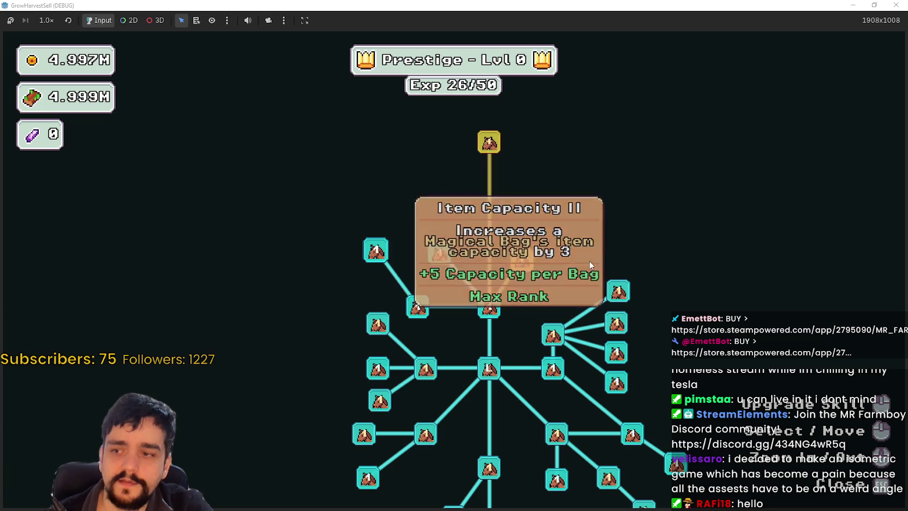
{"action": "left_click", "coordinate": [521, 260]}
{"action": "left_click", "coordinate": [521, 199]}
{"action": "left_click", "coordinate": [574, 261]}
{"action": "left_click", "coordinate": [577, 209]}
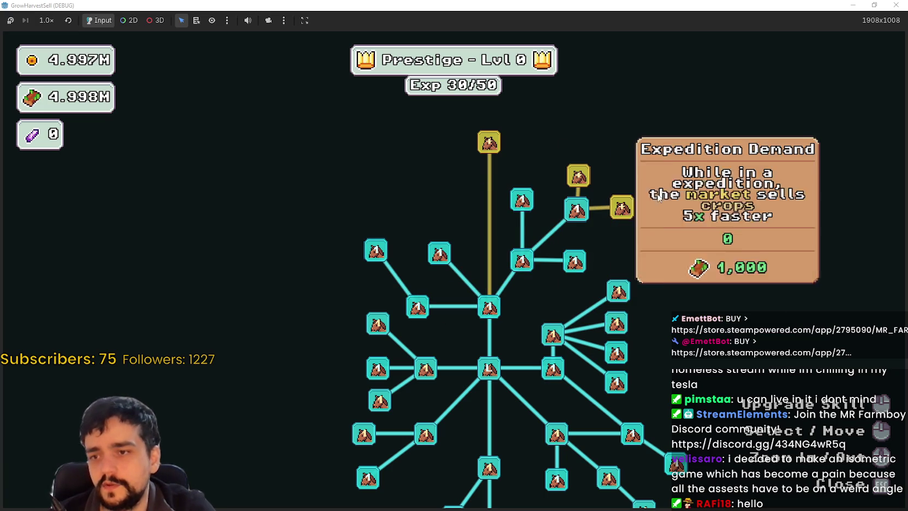
- Buy Expedition Demand, Special Magical Bag and the Magical Book, then return to the village
{"action": "left_click", "coordinate": [623, 225]}
{"action": "left_click", "coordinate": [589, 224]}
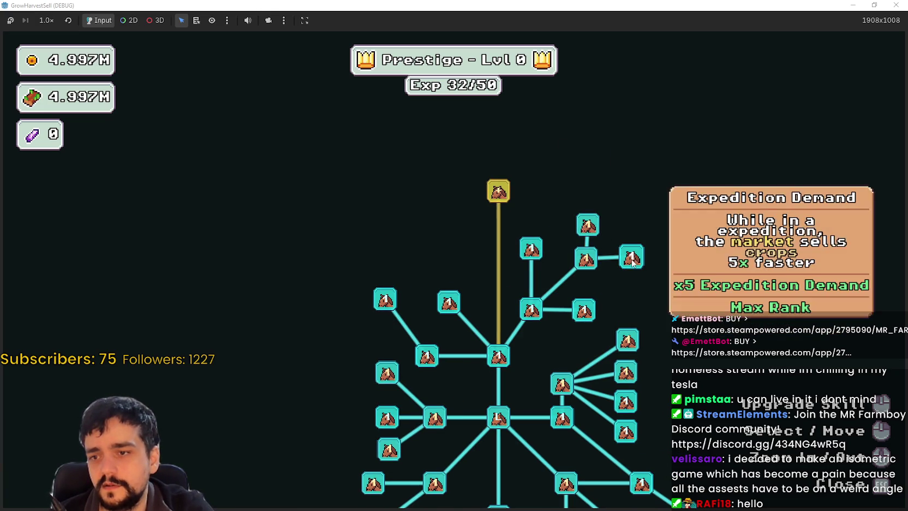
{"action": "left_click", "coordinate": [514, 223]}
{"action": "left_click", "coordinate": [455, 259]}
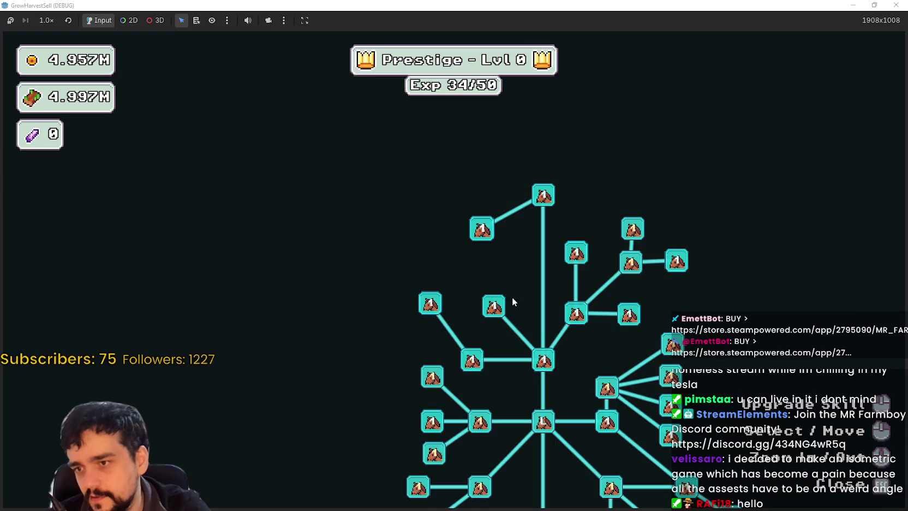
{"action": "key", "text": "Escape"}
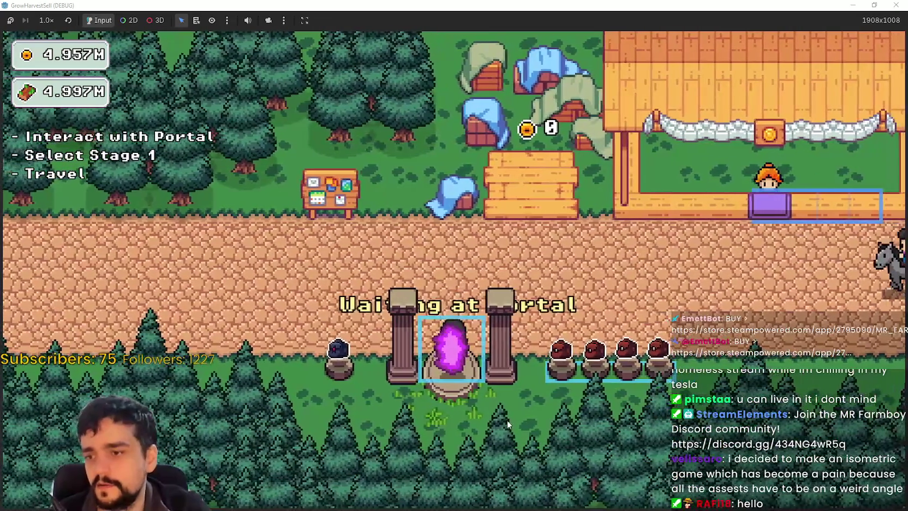
- Travel through the portal to Stage 1, the forest, and walk left toward the flowering vines
{"action": "key", "text": "e"}
{"action": "left_click", "coordinate": [246, 435]}
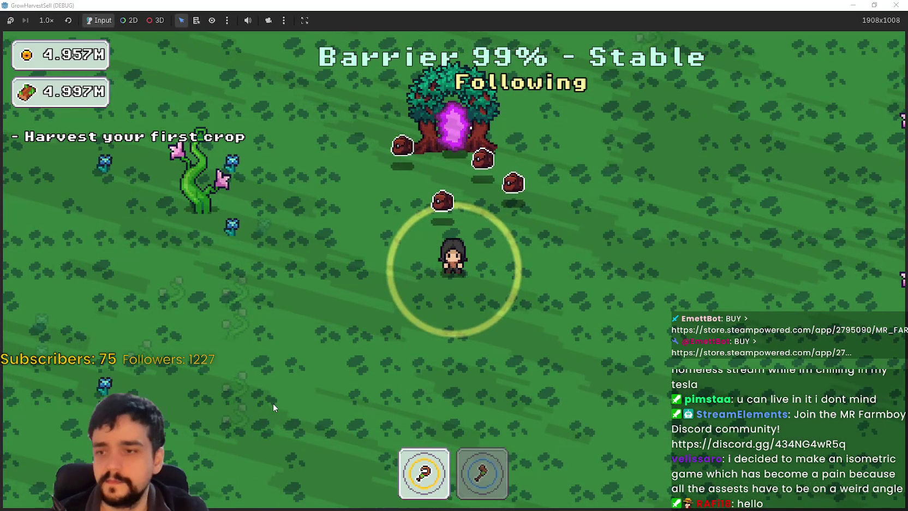
{"action": "key", "text": "a"}
{"action": "key", "text": "a"}
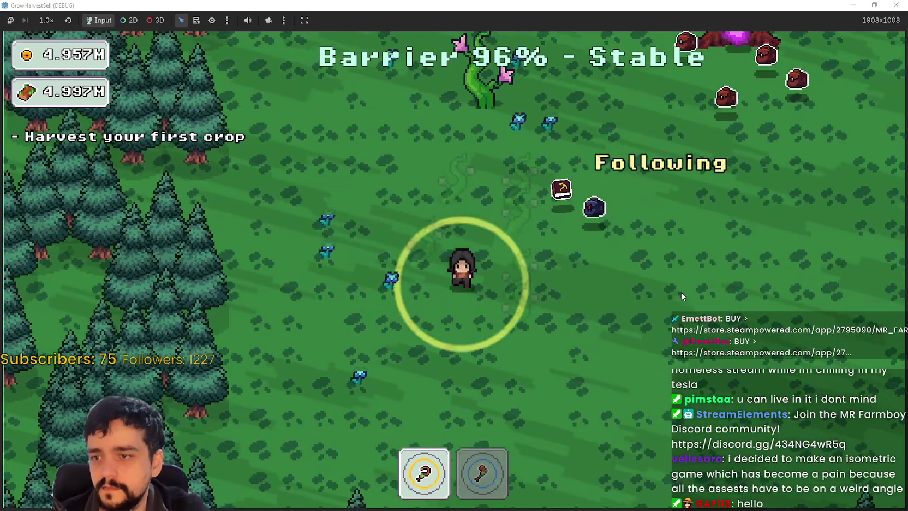
{"action": "key", "text": "a"}
- Roam the forest clearing up, right, down and left with the magical bags following
{"action": "key", "text": "w"}
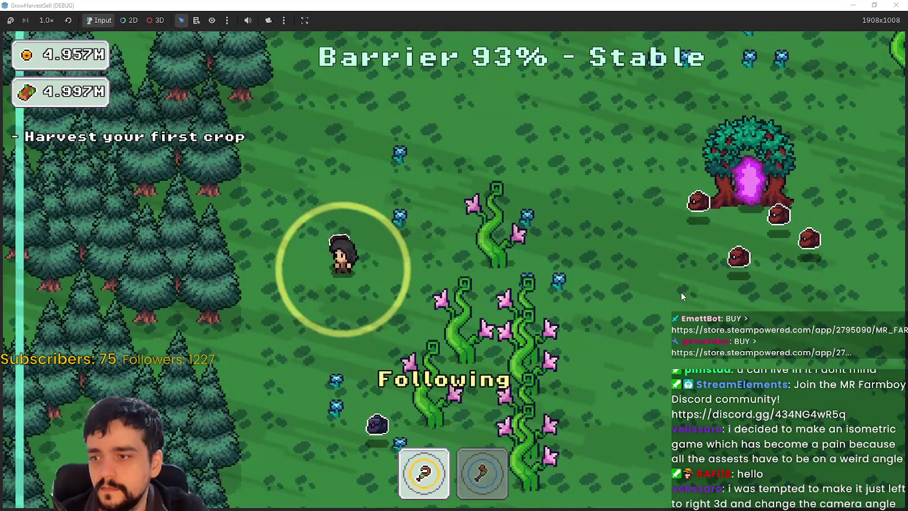
{"action": "key", "text": "w"}
{"action": "key", "text": "d"}
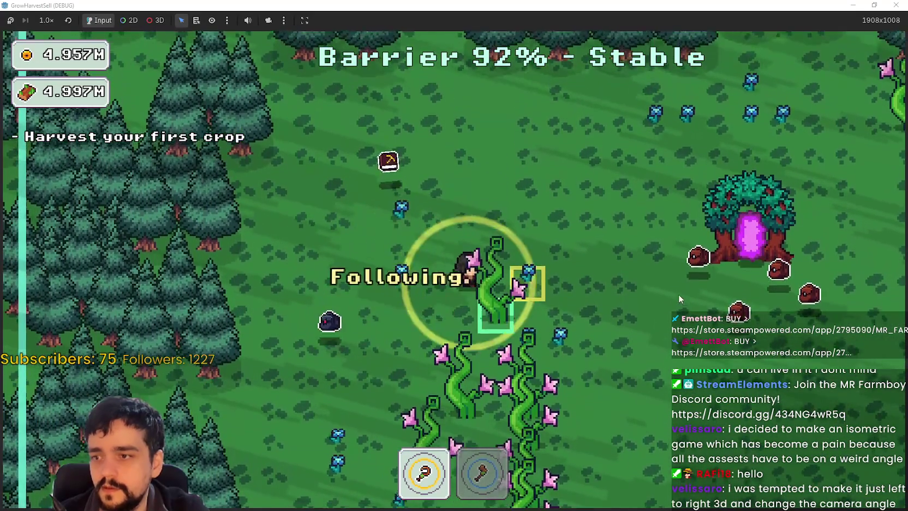
{"action": "key", "text": "s"}
{"action": "key", "text": "d"}
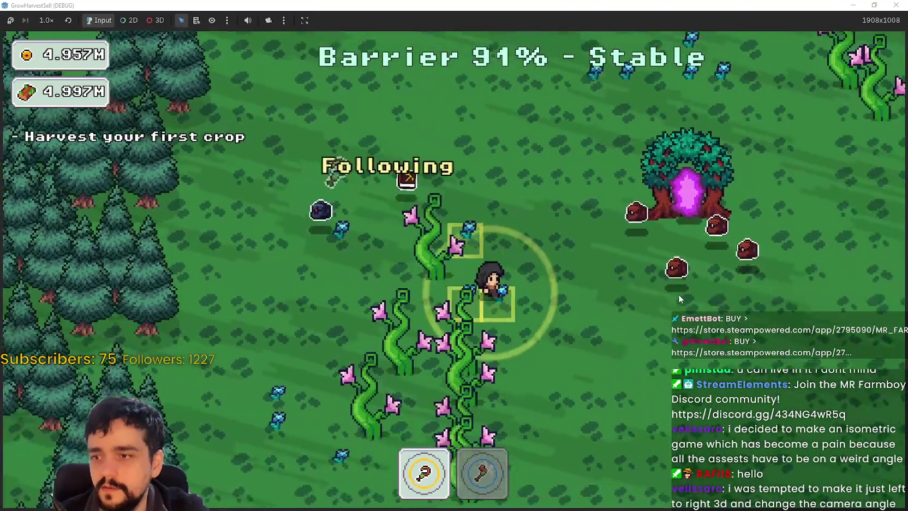
{"action": "key", "text": "d"}
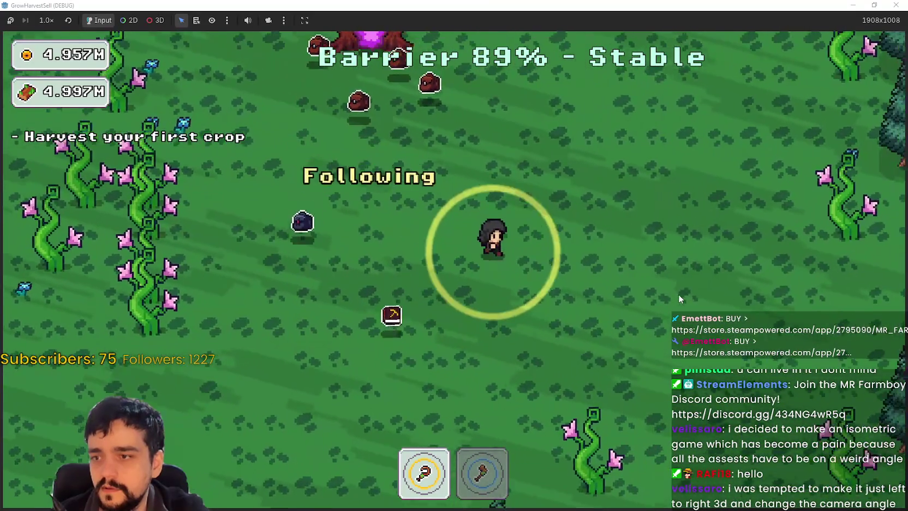
{"action": "key", "text": "w"}
{"action": "key", "text": "d"}
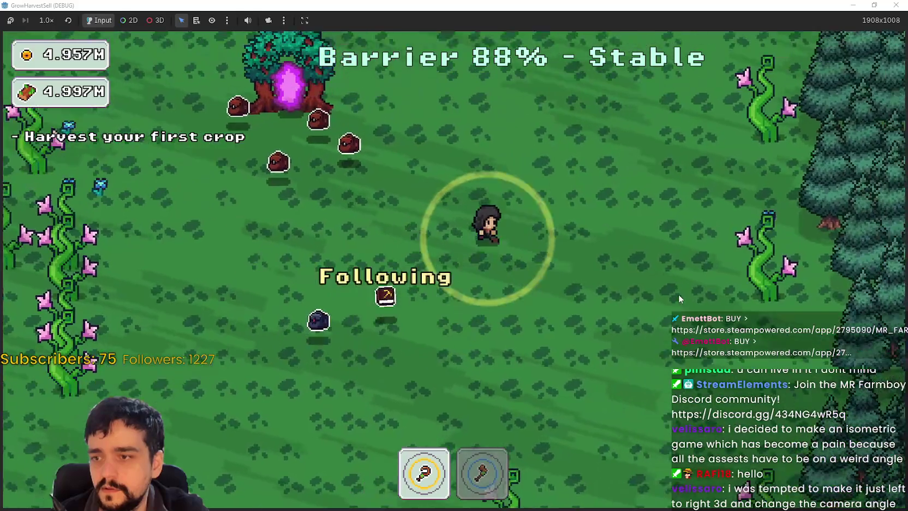
{"action": "key", "text": "a"}
{"action": "key", "text": "a"}
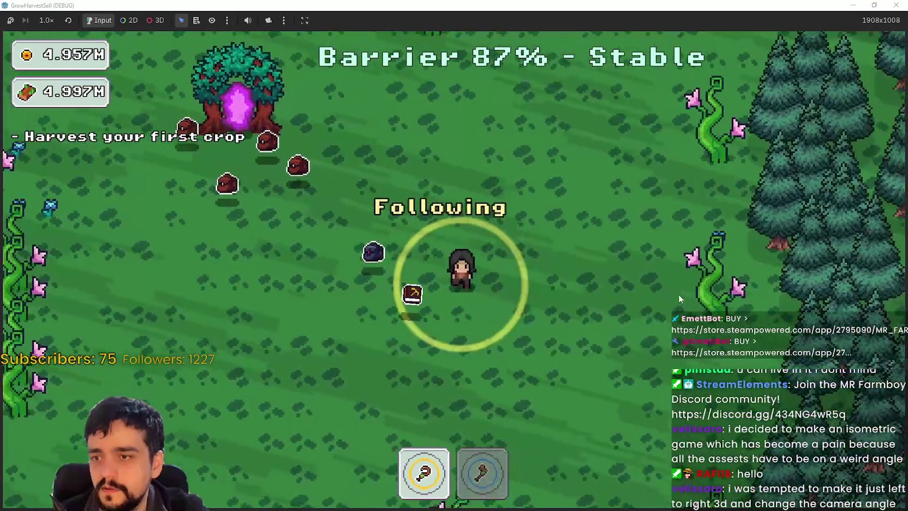
{"action": "key", "text": "s"}
{"action": "key", "text": "d"}
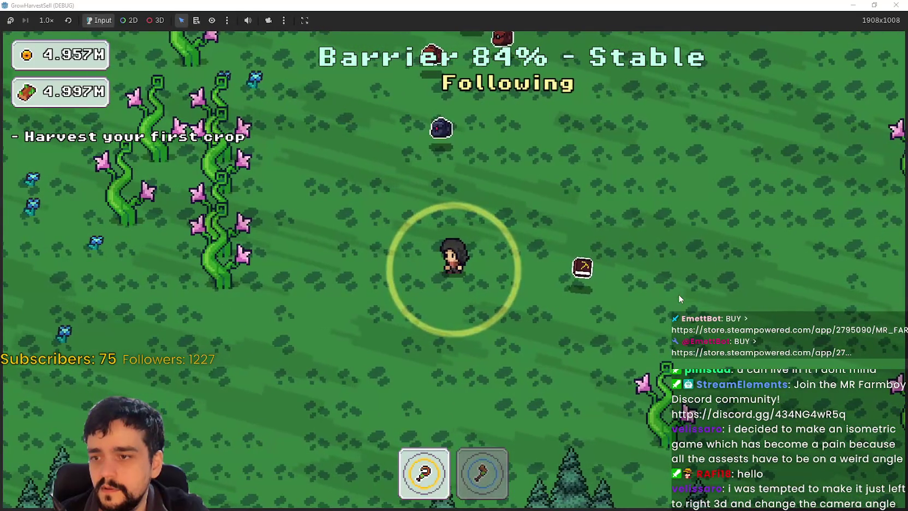
{"action": "key", "text": "a"}
{"action": "key", "text": "a"}
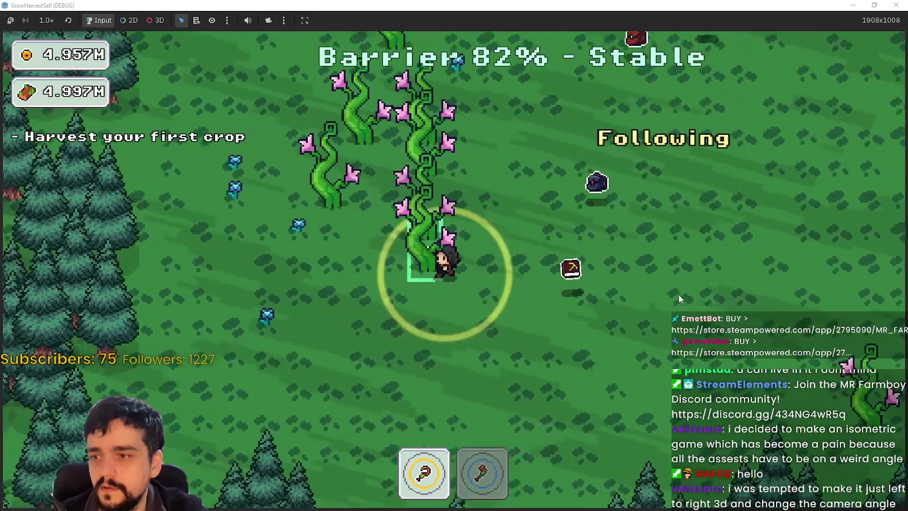
{"action": "key", "text": "w"}
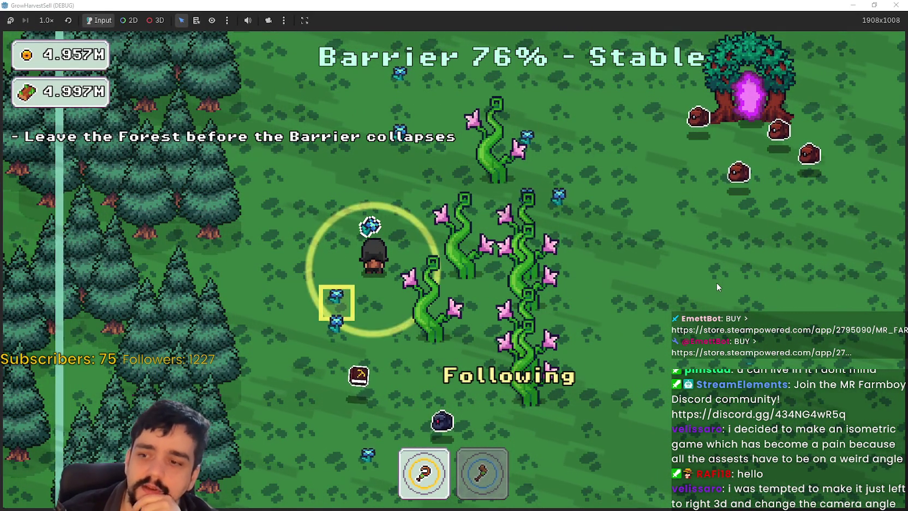
- Walk the character down, left and right through the forest as the barrier drains
{"action": "key", "text": "s"}
{"action": "key", "text": "s"}
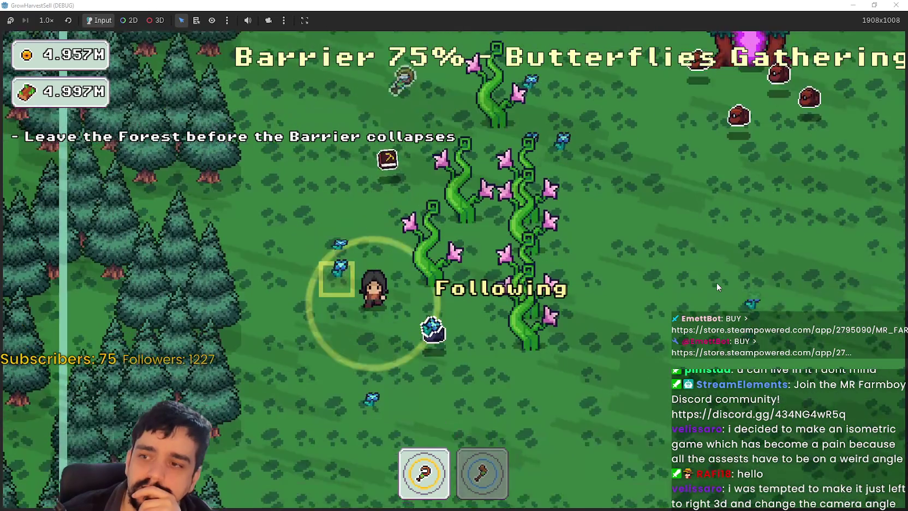
{"action": "key", "text": "a"}
{"action": "key", "text": "d"}
{"action": "key", "text": "s"}
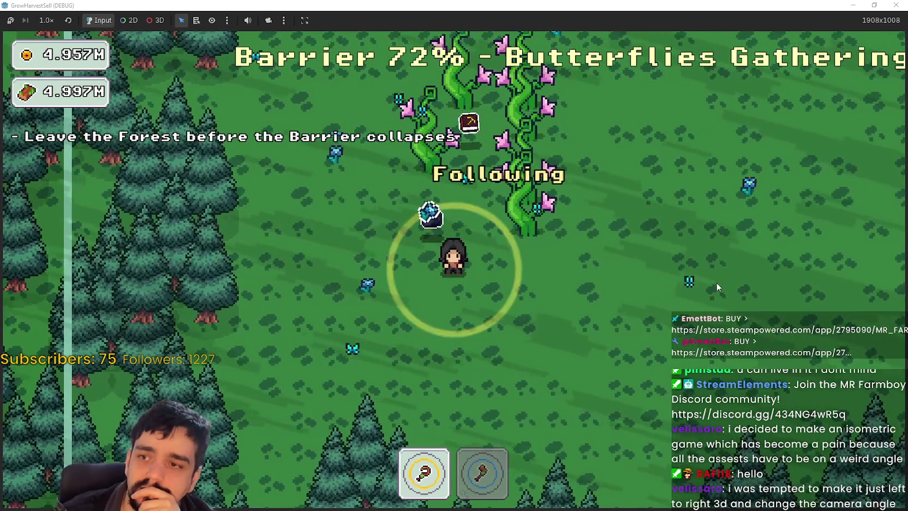
{"action": "key", "text": "d"}
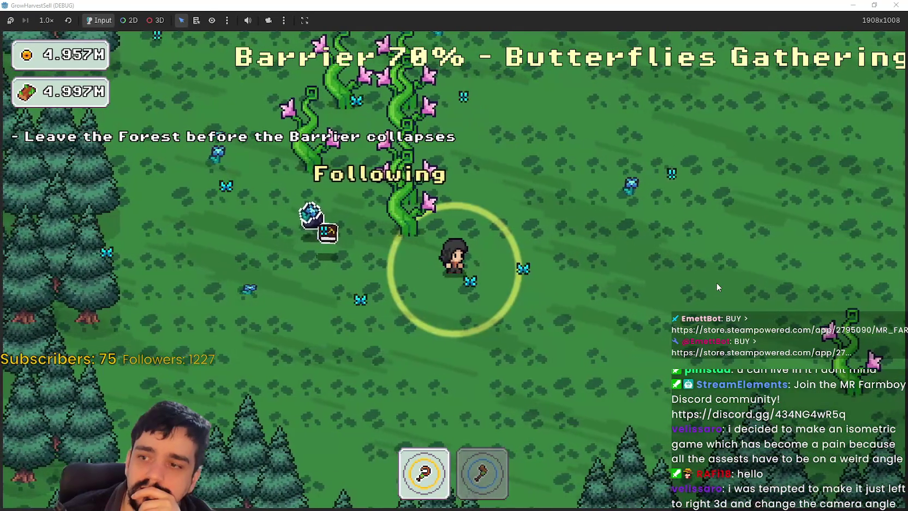
{"action": "key", "text": "a"}
{"action": "key", "text": "a"}
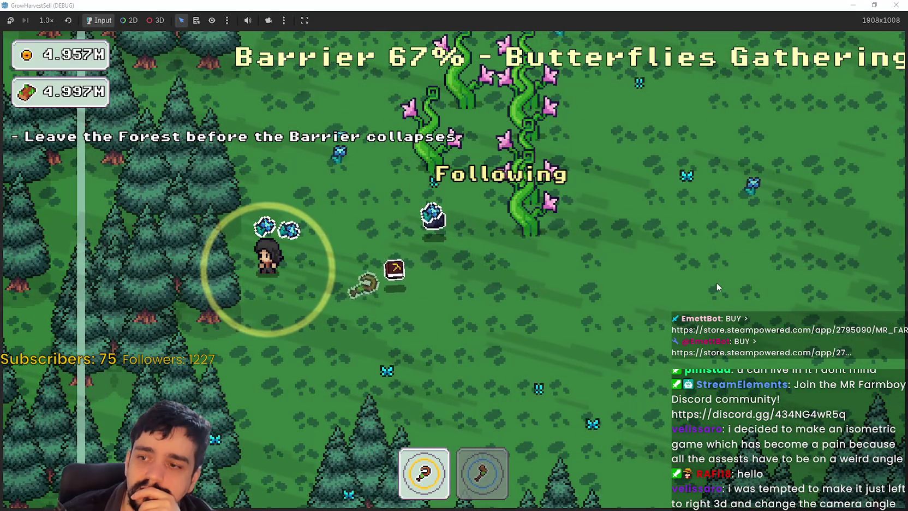
{"action": "key", "text": "d"}
{"action": "key", "text": "d"}
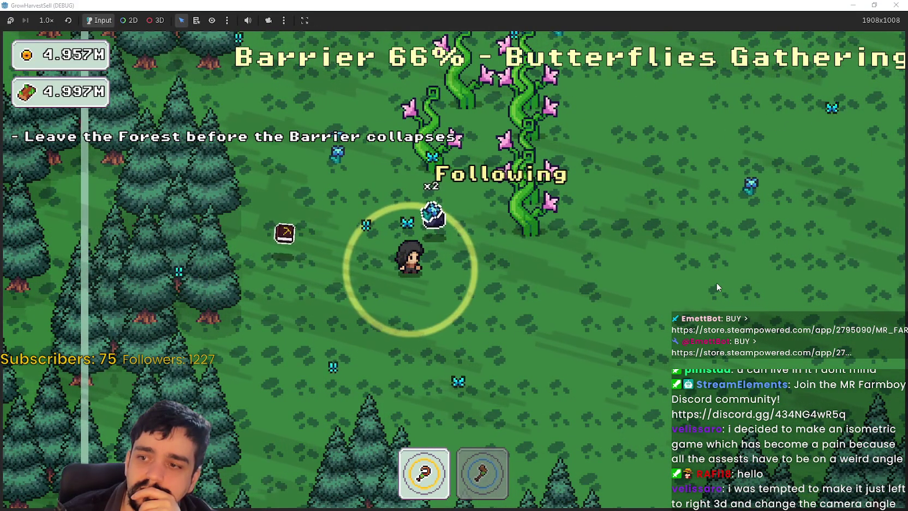
{"action": "key", "text": "d"}
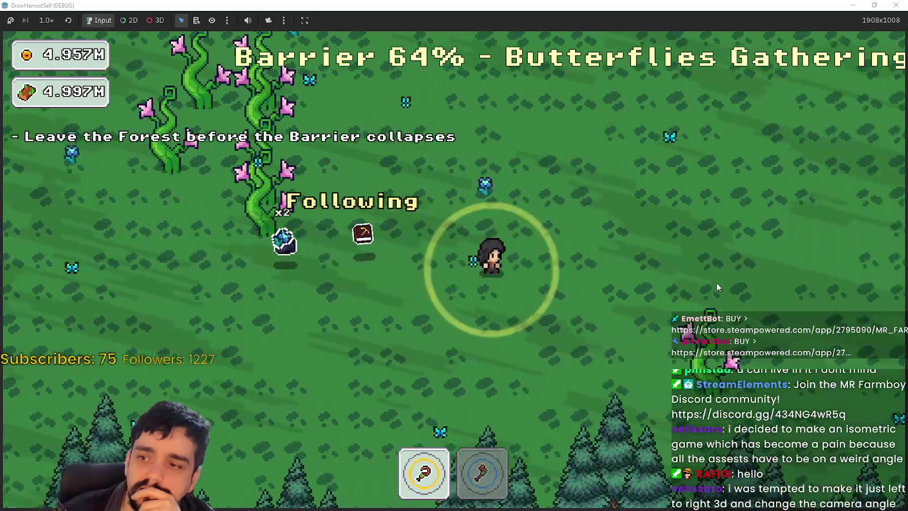
- Circle around the portal tree, then stop the test run with F8
{"action": "key", "text": "w"}
{"action": "key", "text": "w"}
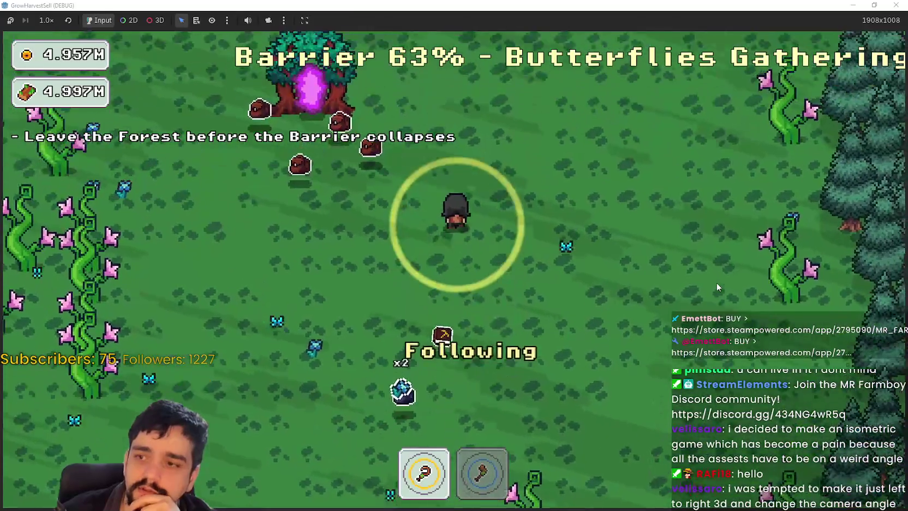
{"action": "key", "text": "a"}
{"action": "key", "text": "w"}
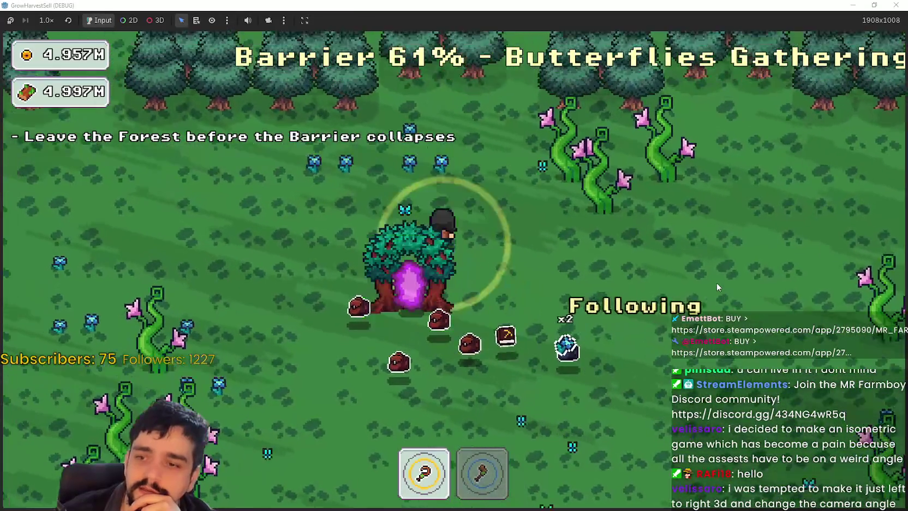
{"action": "key", "text": "d"}
{"action": "key", "text": "a"}
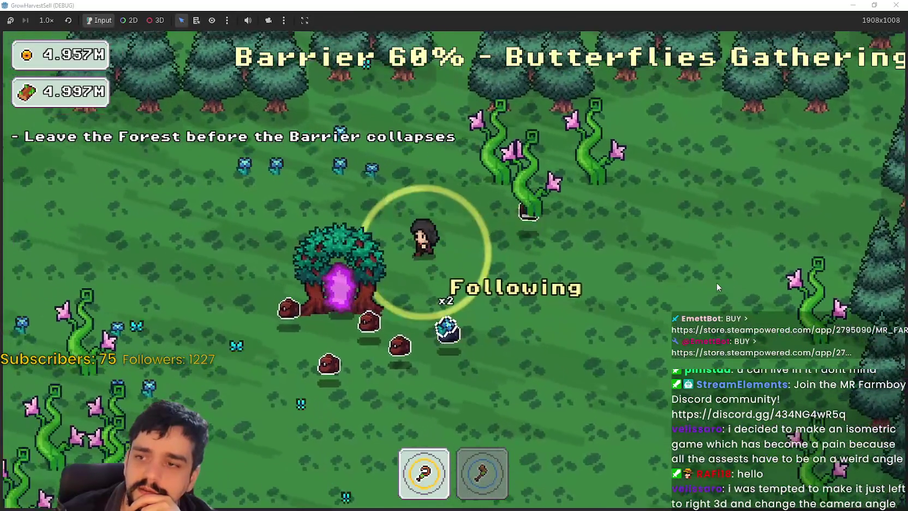
{"action": "key", "text": "d"}
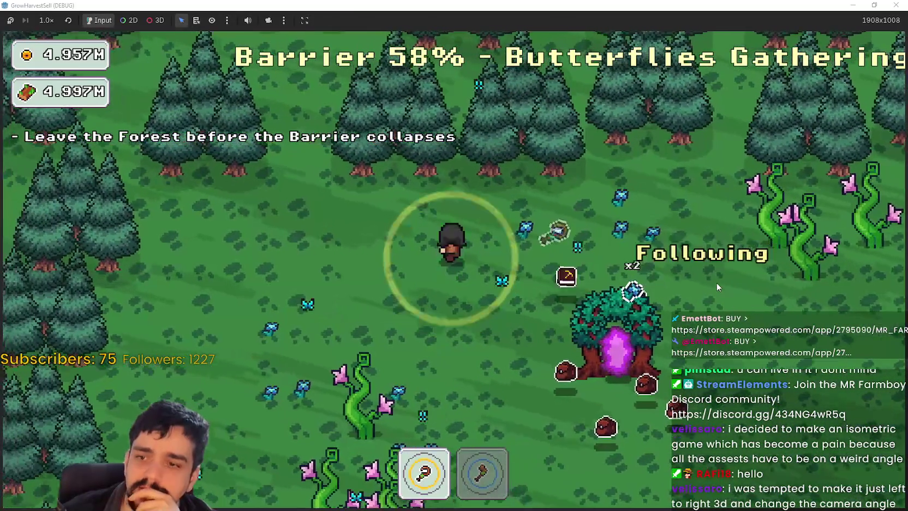
{"action": "key", "text": "d"}
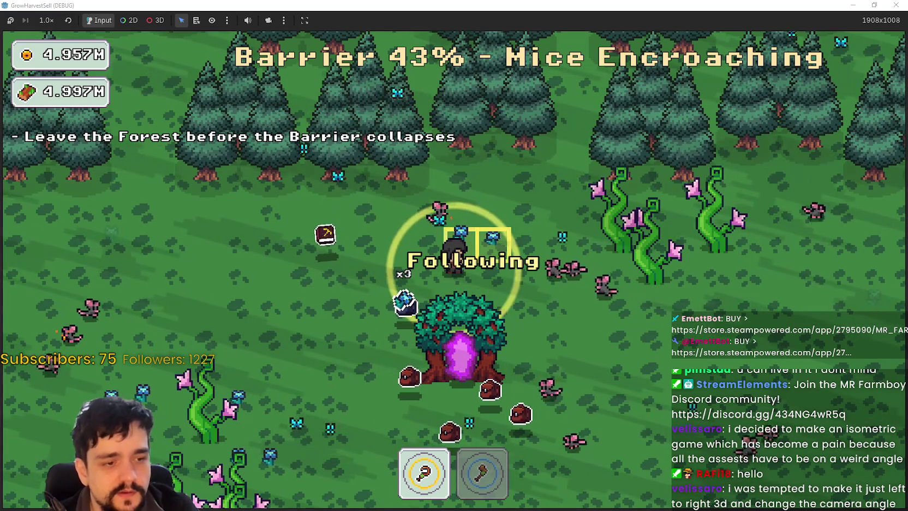
{"action": "key", "text": "F8"}
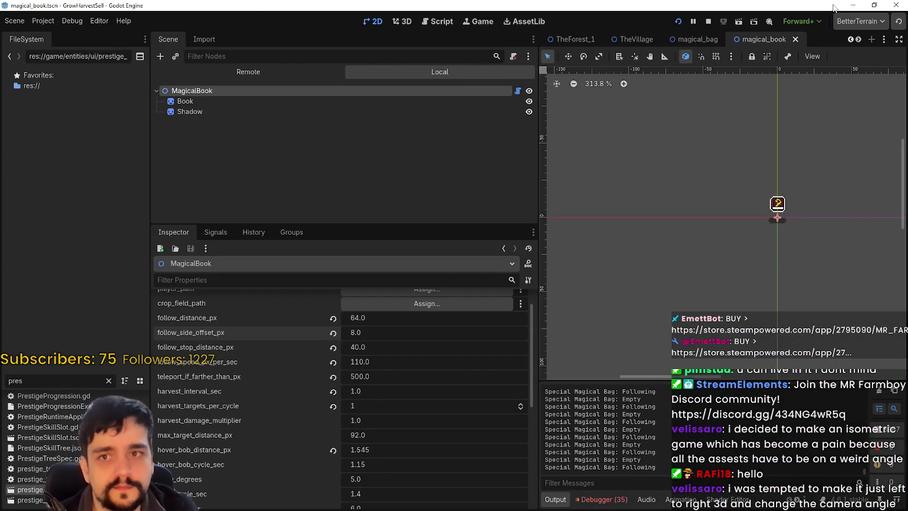
{"action": "key", "text": "alt+Tab"}
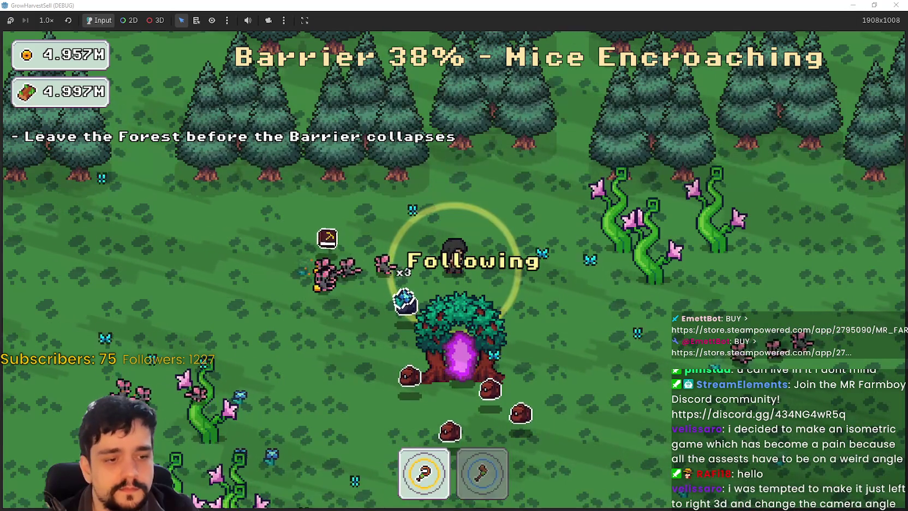
{"action": "key", "text": "alt+Tab"}
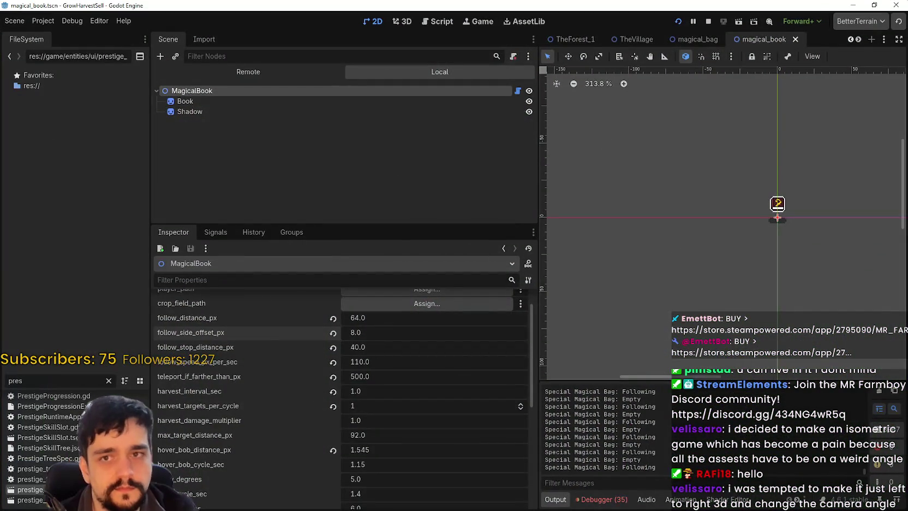
{"action": "left_click", "coordinate": [858, 6]}
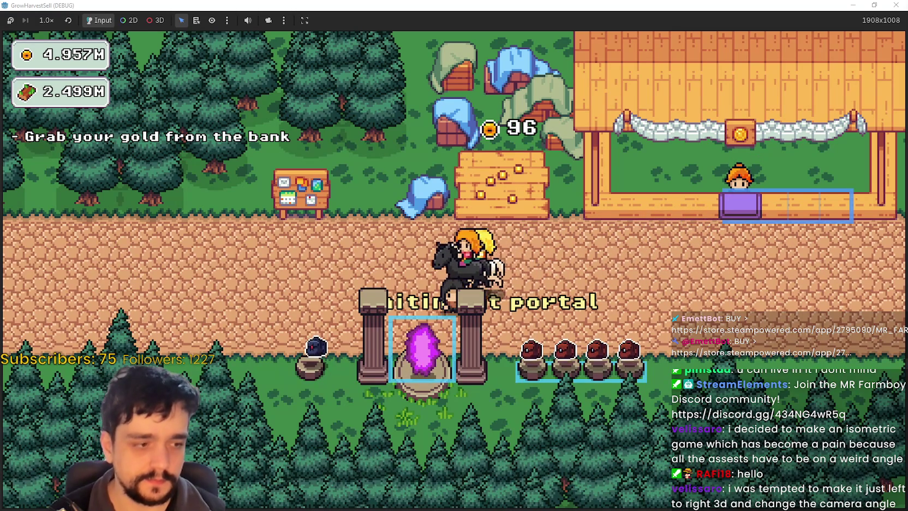
{"action": "key", "text": "alt+Tab"}
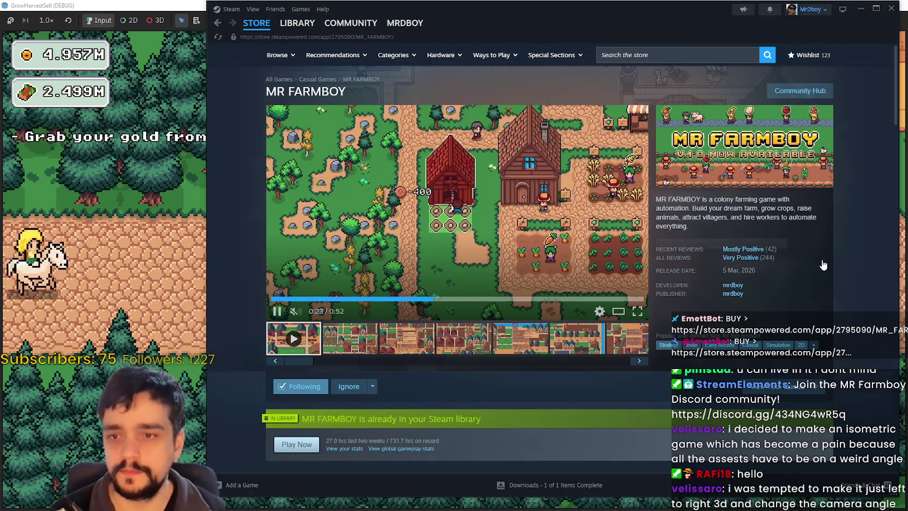
- Reload the MR FARMBOY store page and go to its Community Hub
{"action": "right_click", "coordinate": [837, 222]}
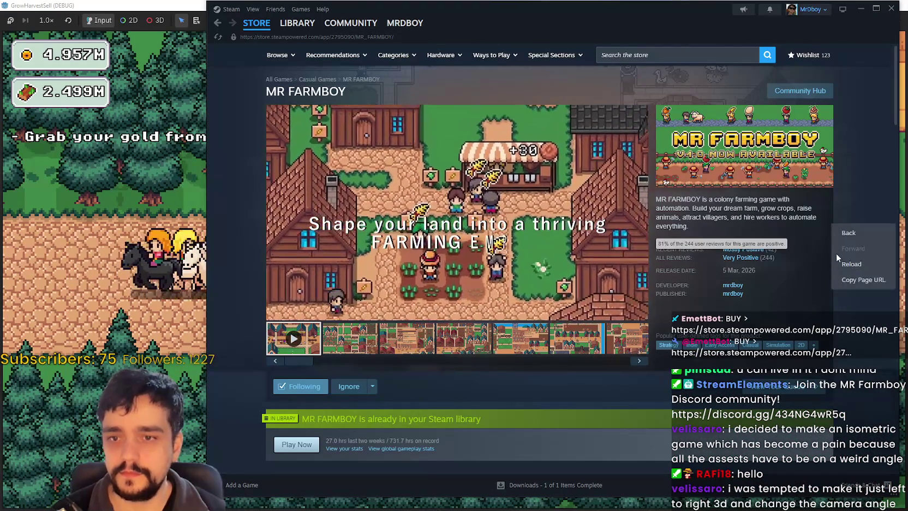
{"action": "left_click", "coordinate": [854, 280]}
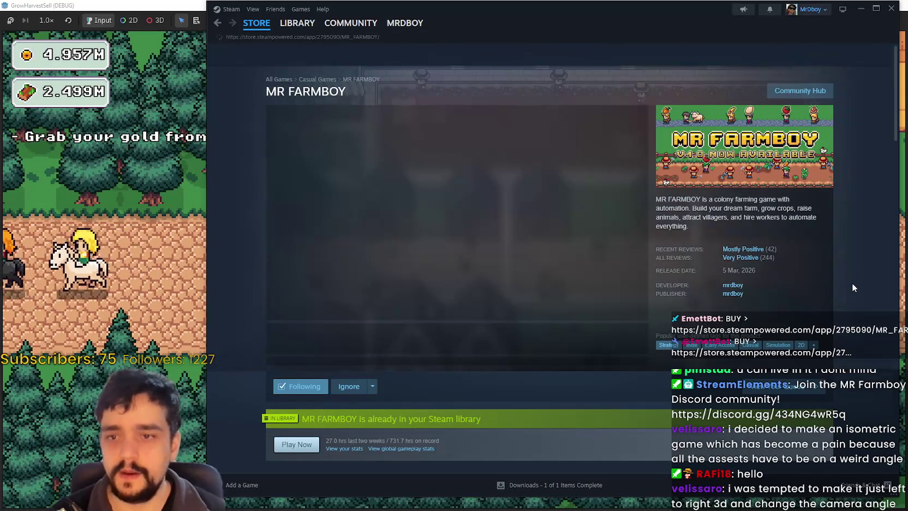
{"action": "mouse_move", "coordinate": [756, 262]}
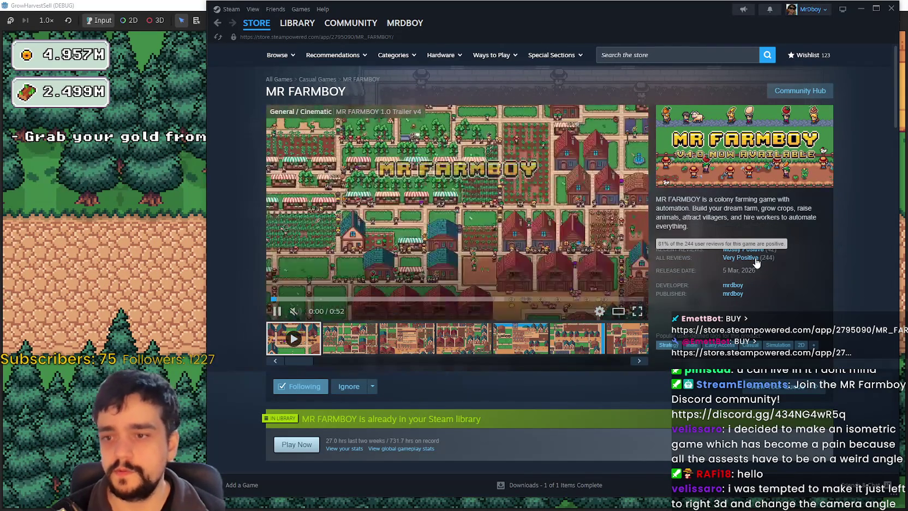
{"action": "left_click", "coordinate": [797, 91]}
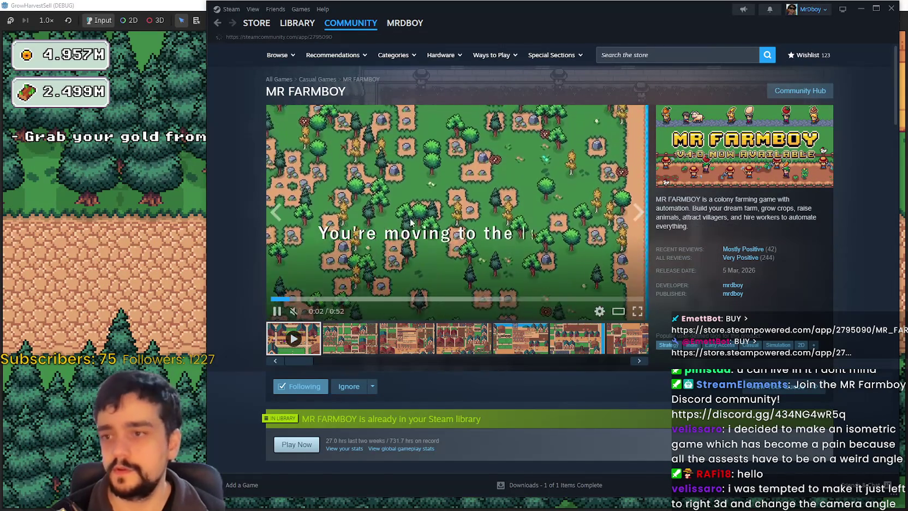
- Open the v1.0.5 Ranchers Rework patch notes, read through them, and close them
{"action": "scroll", "coordinate": [476, 322], "scroll_direction": "down", "scroll_amount": 2}
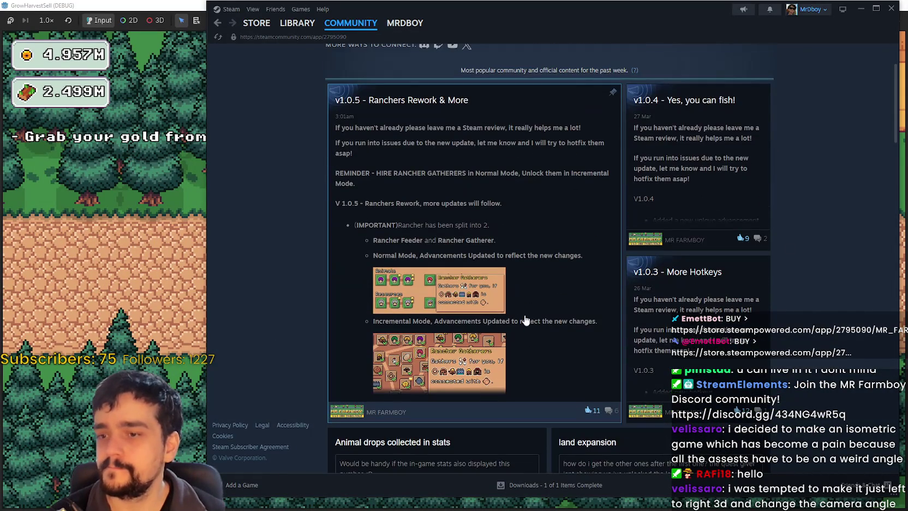
{"action": "left_click", "coordinate": [535, 319]}
{"action": "scroll", "coordinate": [555, 360], "scroll_direction": "down", "scroll_amount": 15}
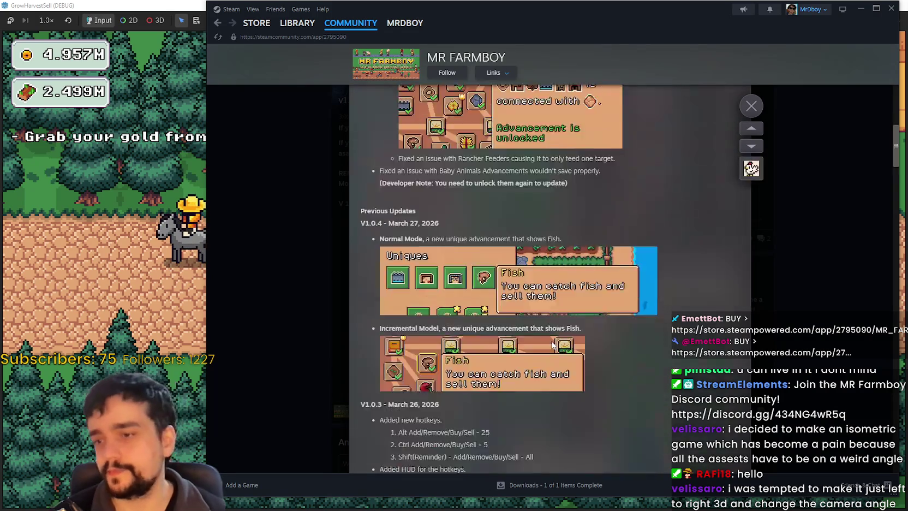
{"action": "scroll", "coordinate": [551, 344], "scroll_direction": "down", "scroll_amount": 15}
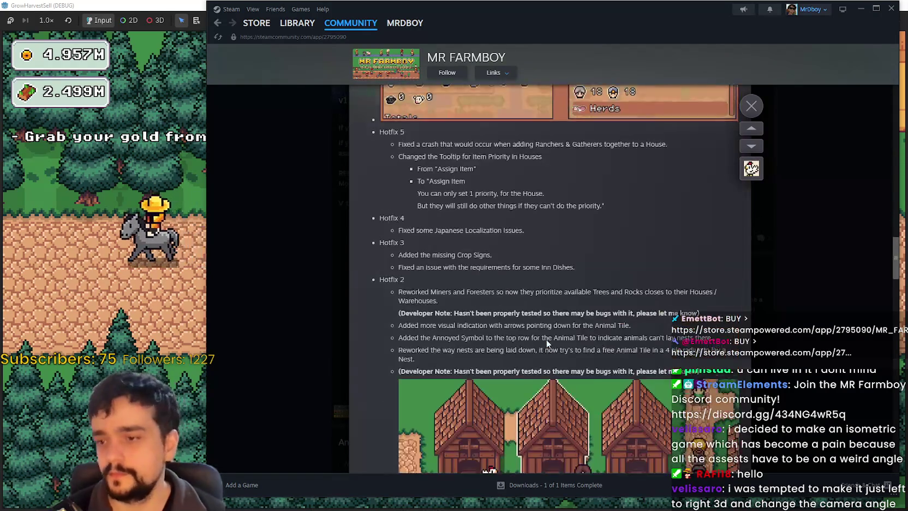
{"action": "scroll", "coordinate": [547, 342], "scroll_direction": "down", "scroll_amount": 5}
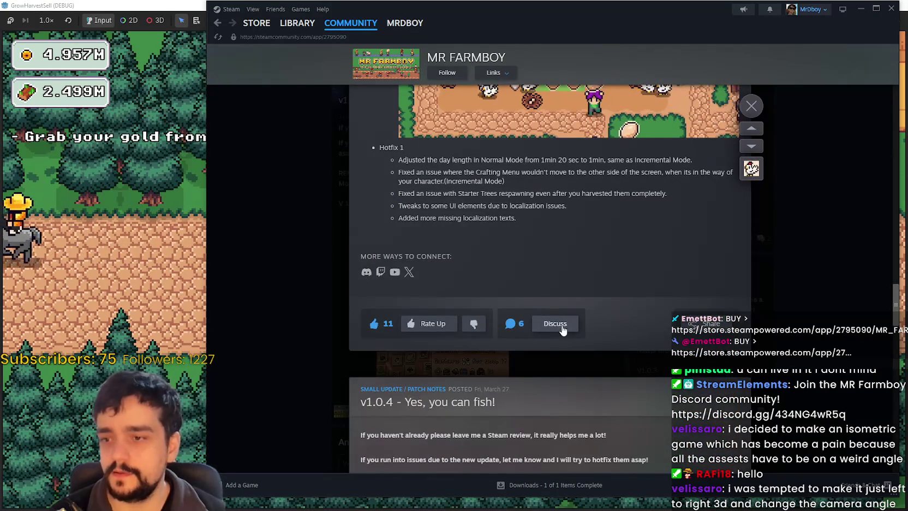
{"action": "key", "text": "Escape"}
- Scroll the comments and highlight post #5 about items shipping to only one market
{"action": "scroll", "coordinate": [443, 324], "scroll_direction": "down", "scroll_amount": 15}
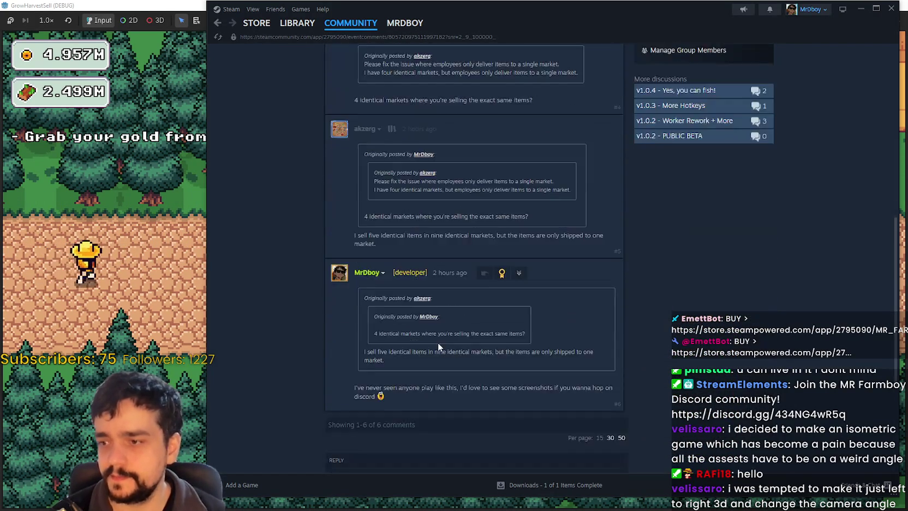
{"action": "scroll", "coordinate": [521, 362], "scroll_direction": "up", "scroll_amount": 5}
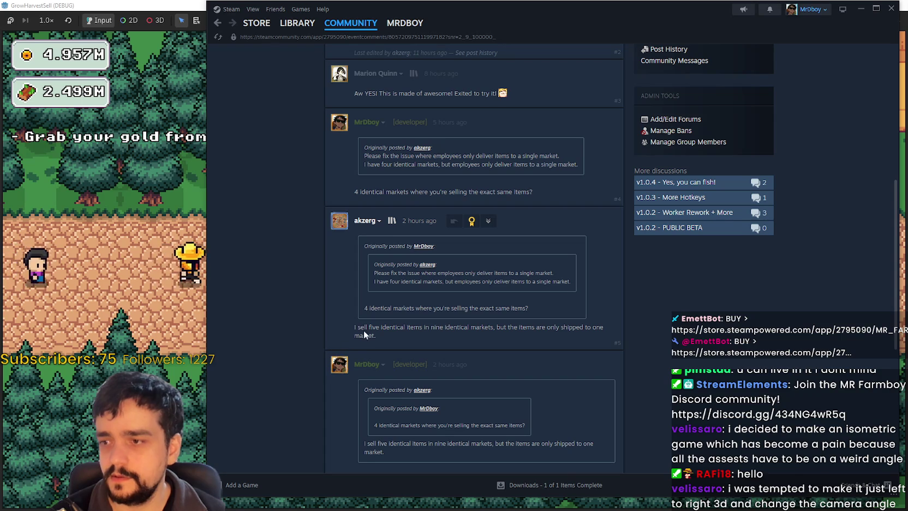
{"action": "left_click_drag", "start_coordinate": [352, 326], "coordinate": [444, 344]}
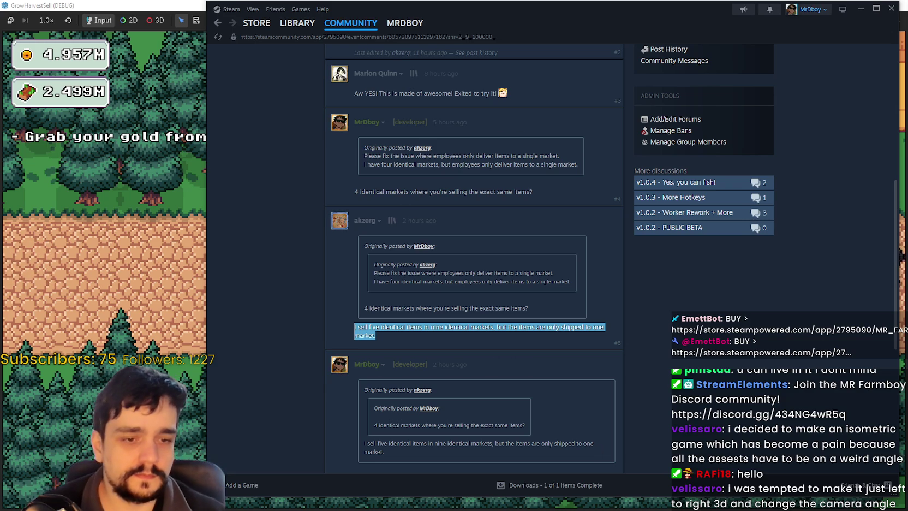
{"action": "key", "text": "alt+Tab"}
{"action": "right_click", "coordinate": [755, 245]}
{"action": "left_click", "coordinate": [742, 284]}
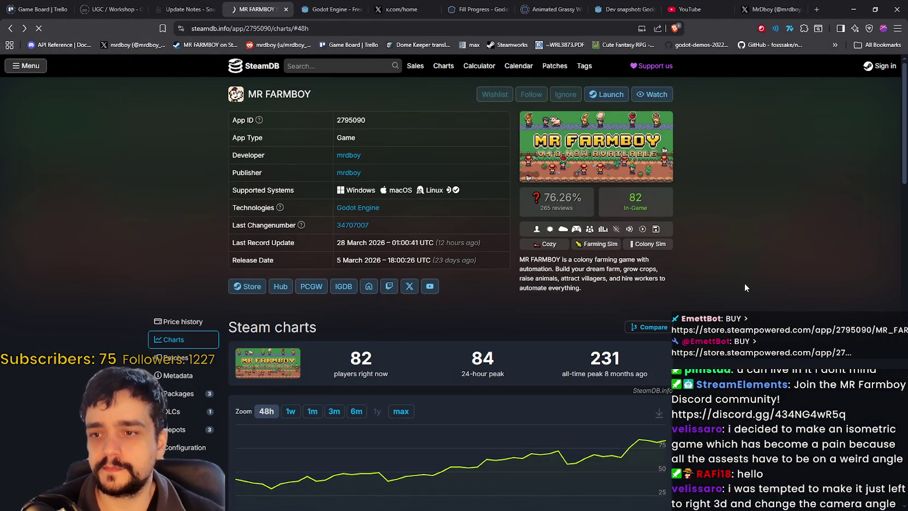
{"action": "scroll", "coordinate": [744, 280], "scroll_direction": "down", "scroll_amount": 1}
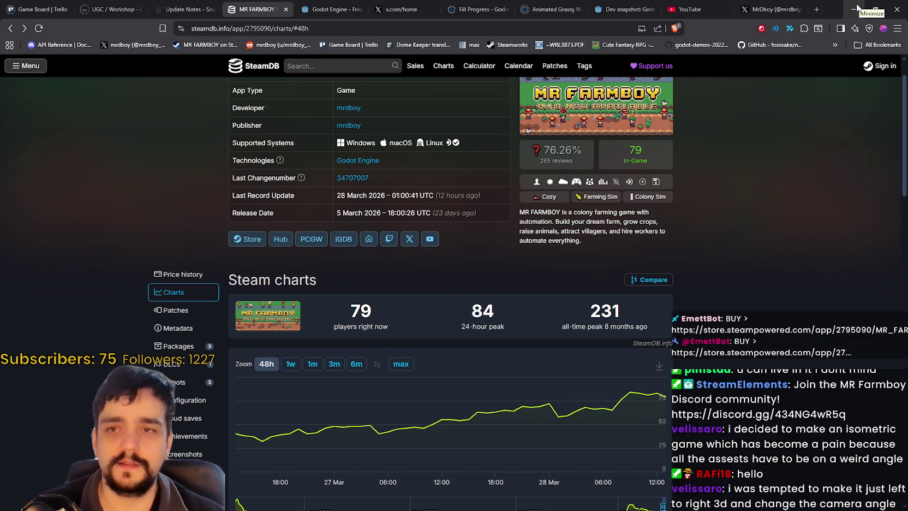
{"action": "left_click", "coordinate": [775, 12]}
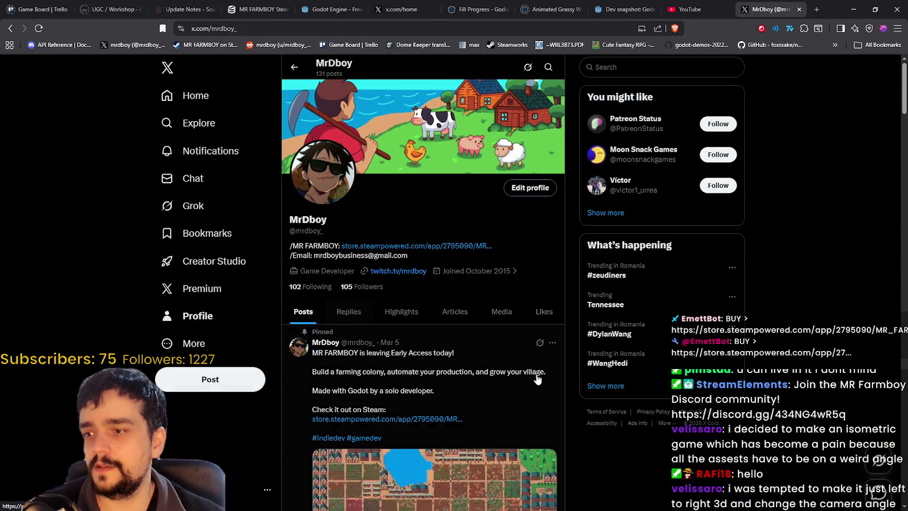
{"action": "scroll", "coordinate": [342, 317], "scroll_direction": "down", "scroll_amount": 5}
{"action": "scroll", "coordinate": [382, 328], "scroll_direction": "up", "scroll_amount": 3}
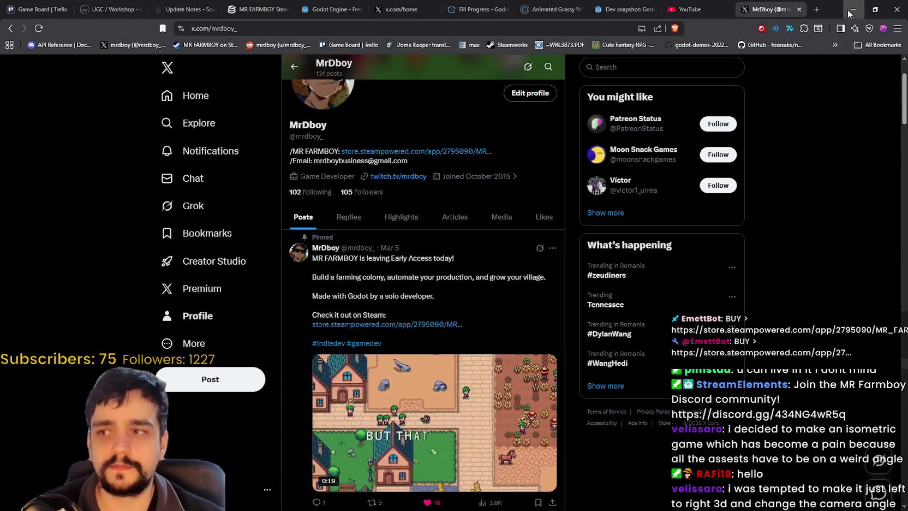
{"action": "left_click", "coordinate": [851, 11]}
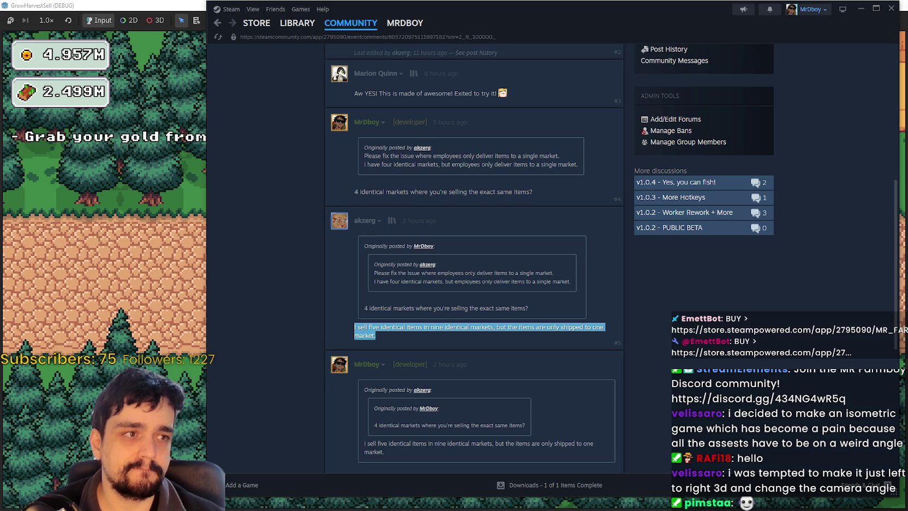
- Clear the highlighted comment text, scroll to the reply box, and switch back to the game
{"action": "left_click", "coordinate": [703, 423]}
{"action": "scroll", "coordinate": [692, 404], "scroll_direction": "down", "scroll_amount": 3}
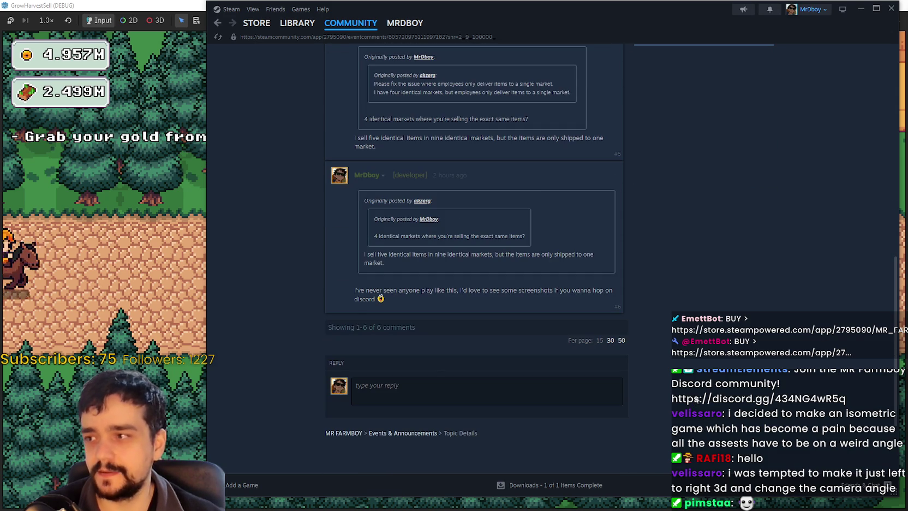
{"action": "key", "text": "alt+Tab"}
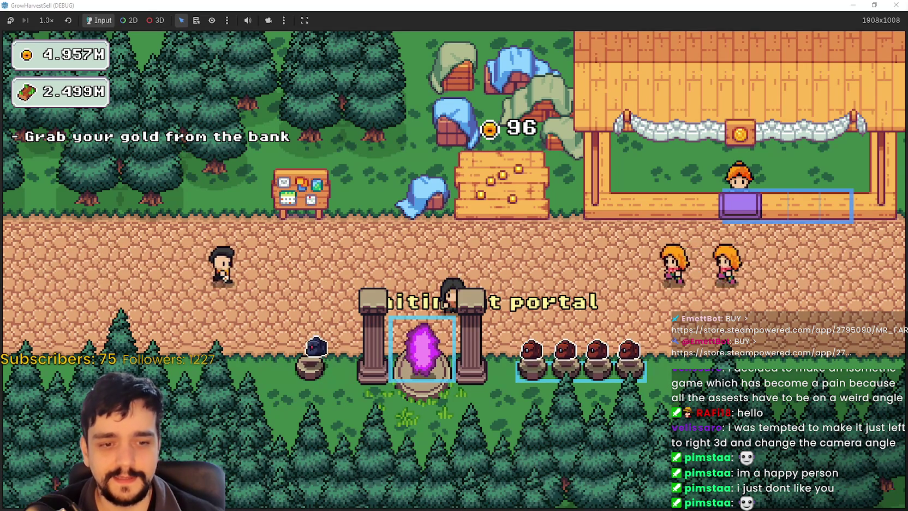
{"action": "key", "text": "alt+Tab"}
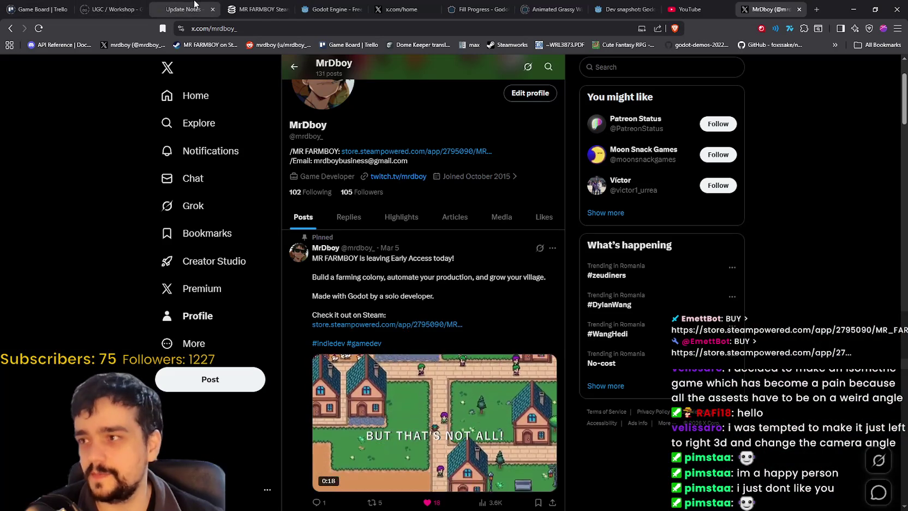
{"action": "left_click", "coordinate": [183, 9]}
{"action": "right_click", "coordinate": [64, 277]}
{"action": "left_click", "coordinate": [117, 314]}
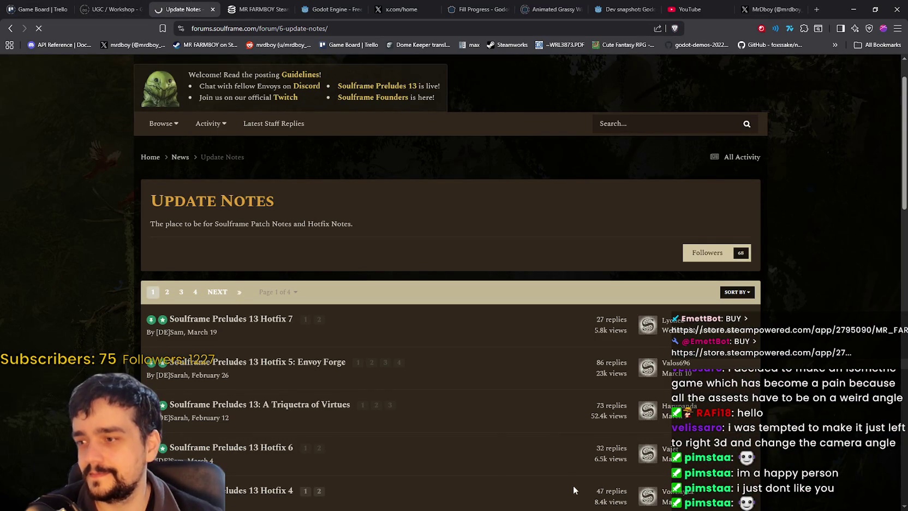
{"action": "scroll", "coordinate": [382, 317], "scroll_direction": "down", "scroll_amount": 3}
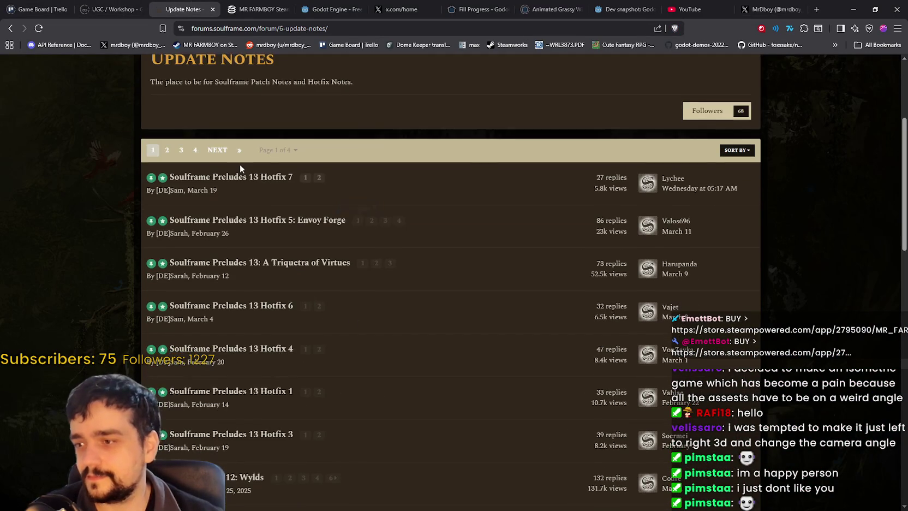
{"action": "scroll", "coordinate": [217, 177], "scroll_direction": "down", "scroll_amount": 1}
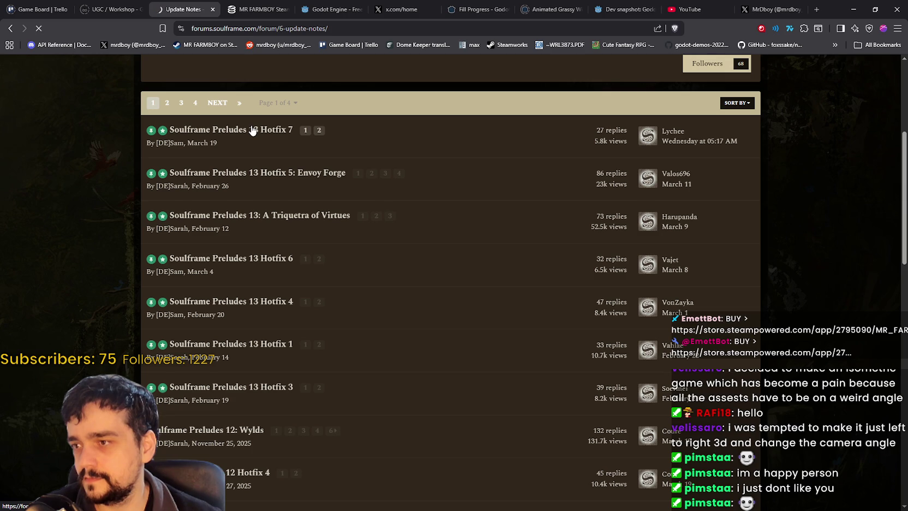
{"action": "scroll", "coordinate": [594, 338], "scroll_direction": "down", "scroll_amount": 14}
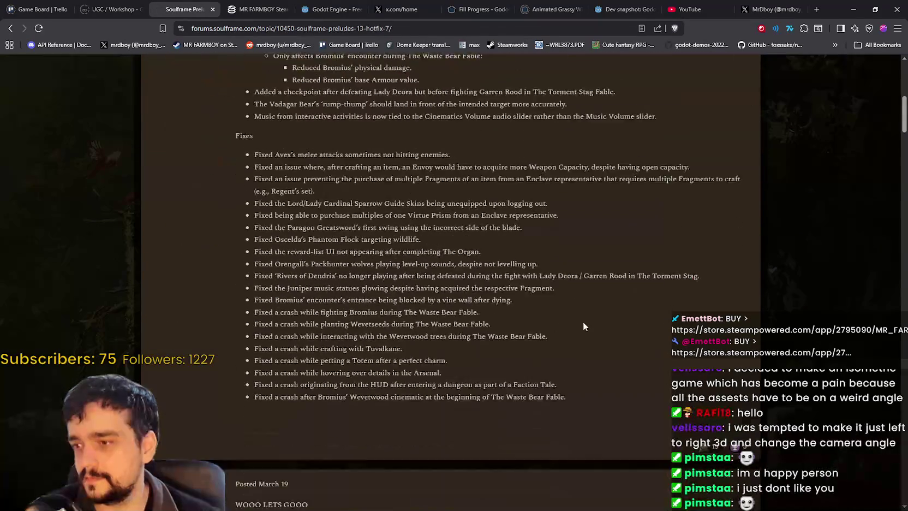
{"action": "scroll", "coordinate": [75, 78], "scroll_direction": "up", "scroll_amount": 4}
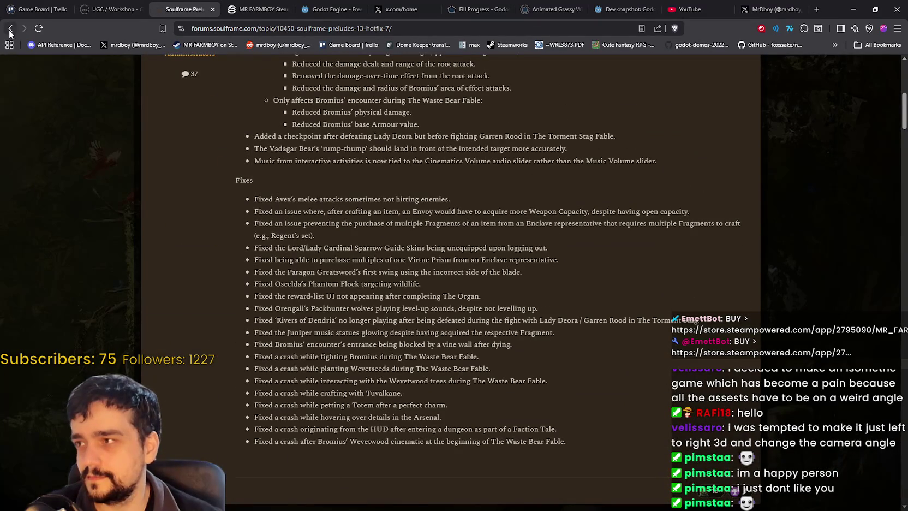
{"action": "left_click", "coordinate": [10, 29]}
{"action": "key", "text": "alt+Tab"}
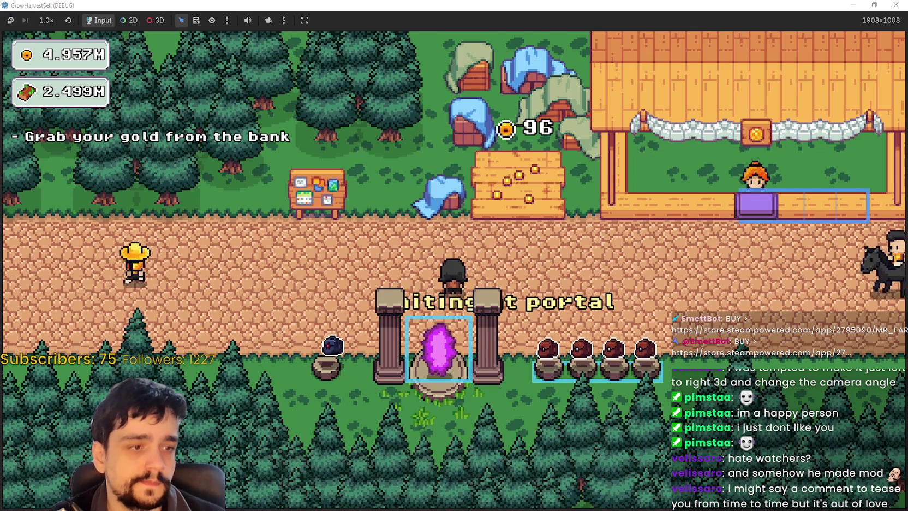
- Switch from the running game window to the Steam v1.0.5 comment thread
{"action": "key", "text": "alt+Tab"}
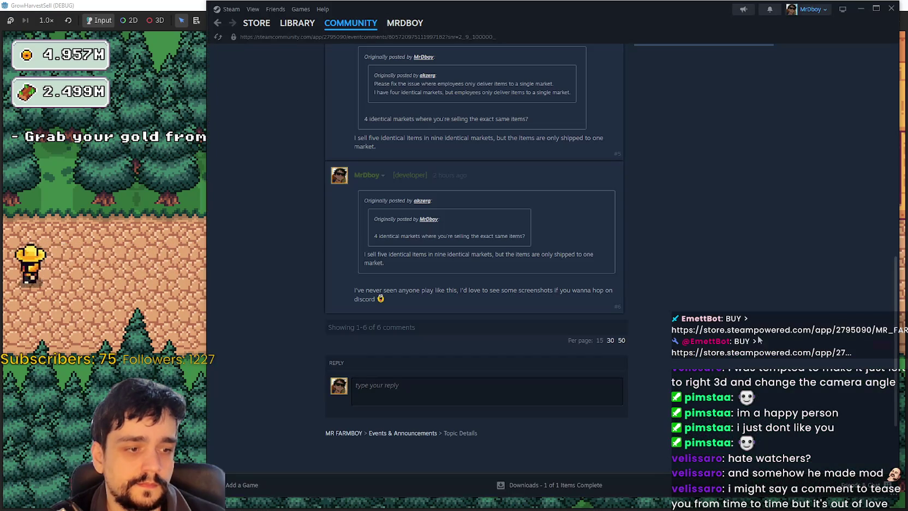
- Reload the Steam discussion thread, then minimize Steam to bring back the GrowHarvestSell window
{"action": "scroll", "coordinate": [681, 325], "scroll_direction": "up", "scroll_amount": 3}
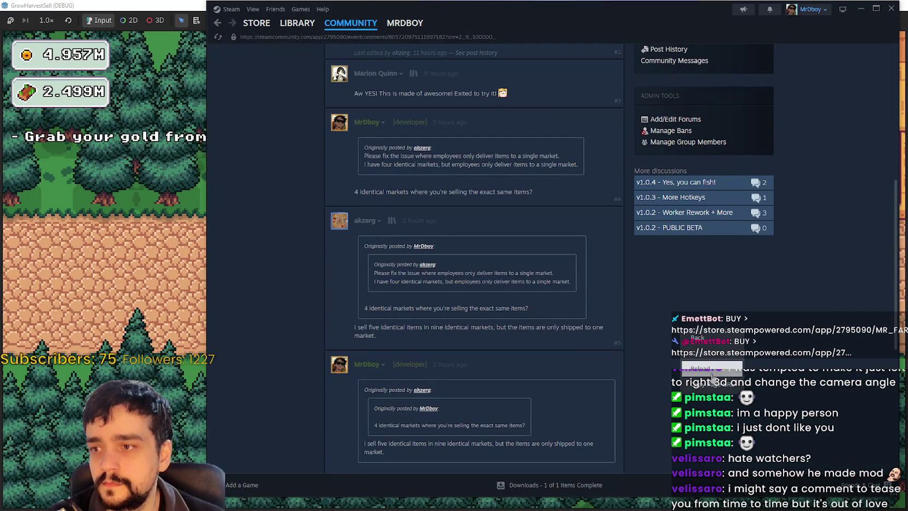
{"action": "left_click", "coordinate": [702, 368]}
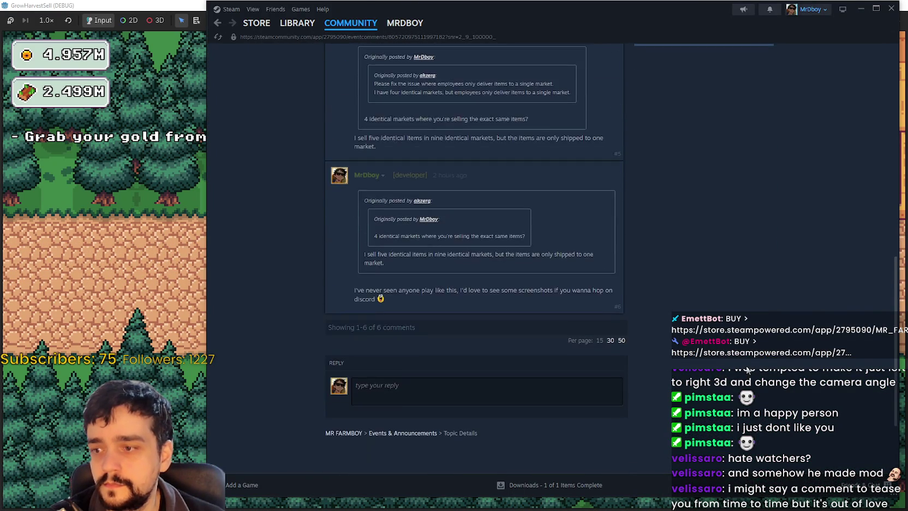
{"action": "left_click", "coordinate": [860, 10]}
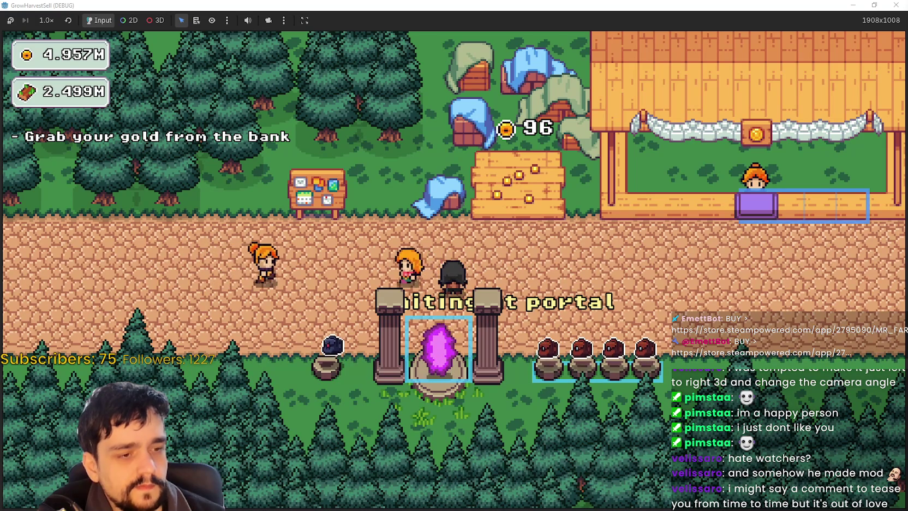
- Leave the running GrowHarvestSell game and switch back to the Godot editor with Alt+Tab
{"action": "key", "text": "alt+Tab"}
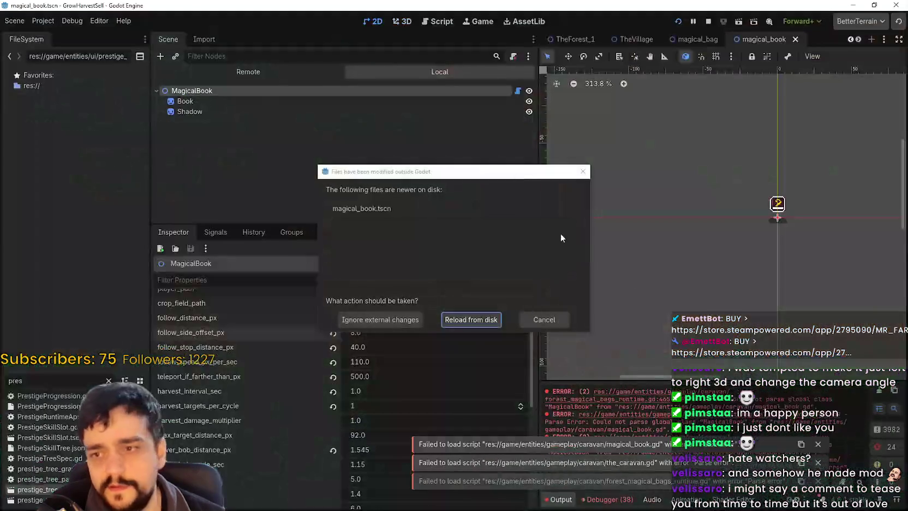
- Reload magical_book.tscn from disk and rerun the project, which stops on the line 415 parse error
{"action": "left_click", "coordinate": [472, 319]}
{"action": "left_click_drag", "start_coordinate": [540, 160], "coordinate": [328, 149]}
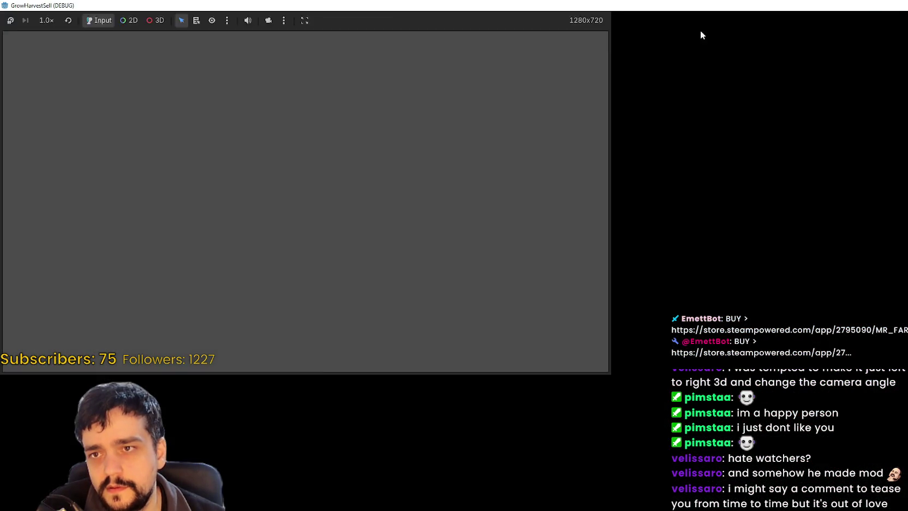
{"action": "left_click", "coordinate": [708, 21]}
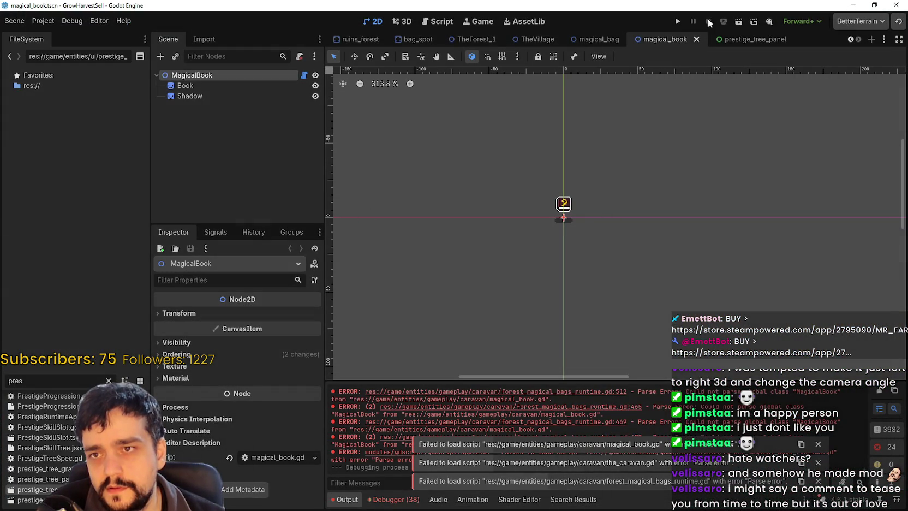
{"action": "left_click", "coordinate": [677, 22]}
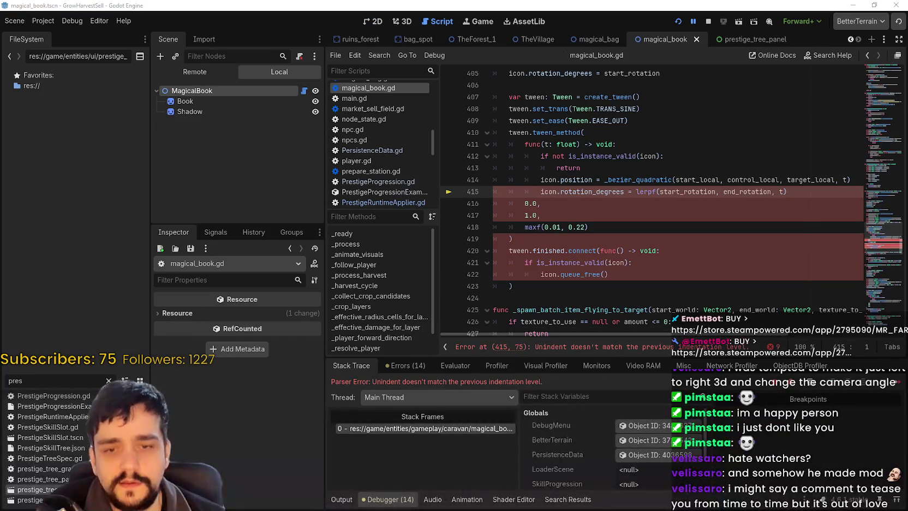
{"action": "left_click", "coordinate": [595, 200]}
{"action": "scroll", "coordinate": [637, 232], "scroll_direction": "up", "scroll_amount": 2}
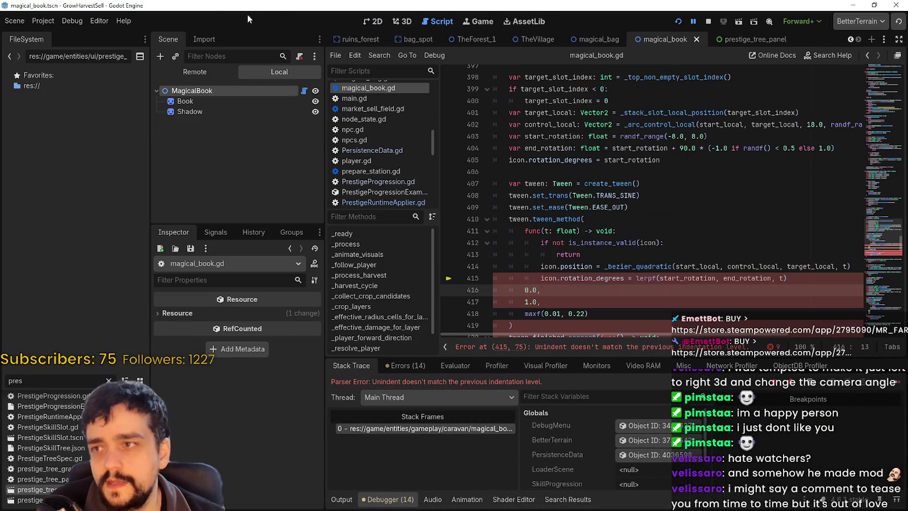
- Search the built-in help for 'has_me' and read the has_method documentation
{"action": "left_click", "coordinate": [123, 21]}
{"action": "left_click", "coordinate": [156, 31]}
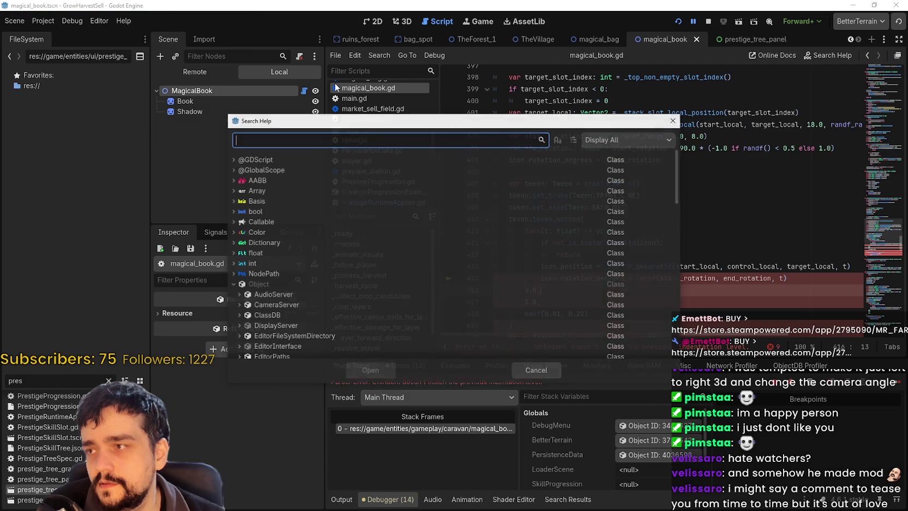
{"action": "type", "text": "has_me"}
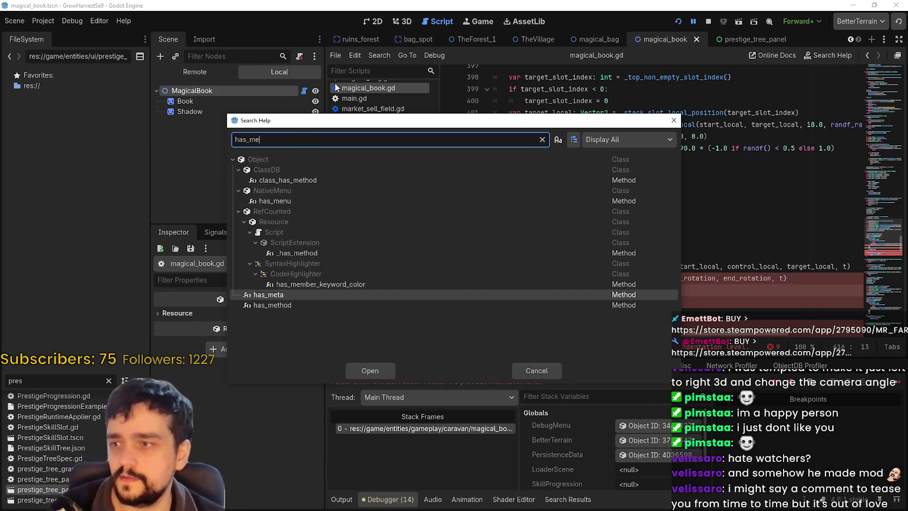
{"action": "left_click", "coordinate": [305, 300]}
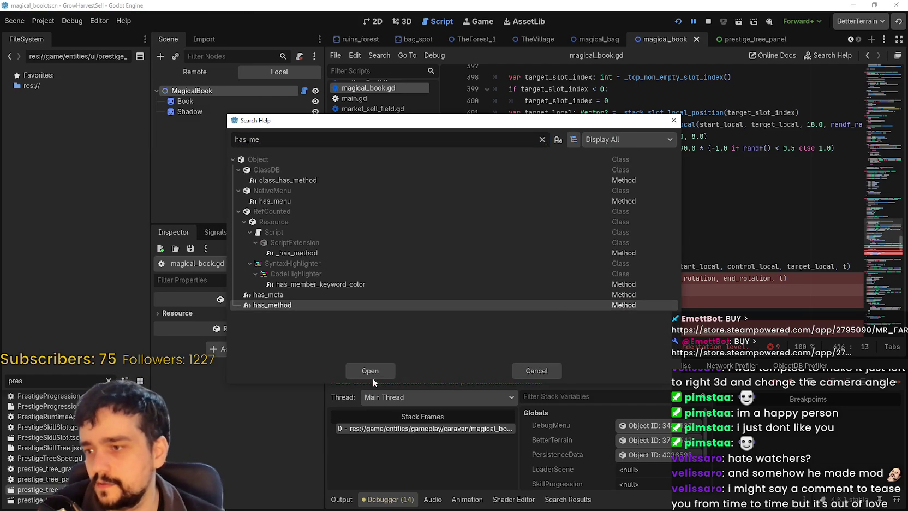
{"action": "left_click", "coordinate": [373, 372]}
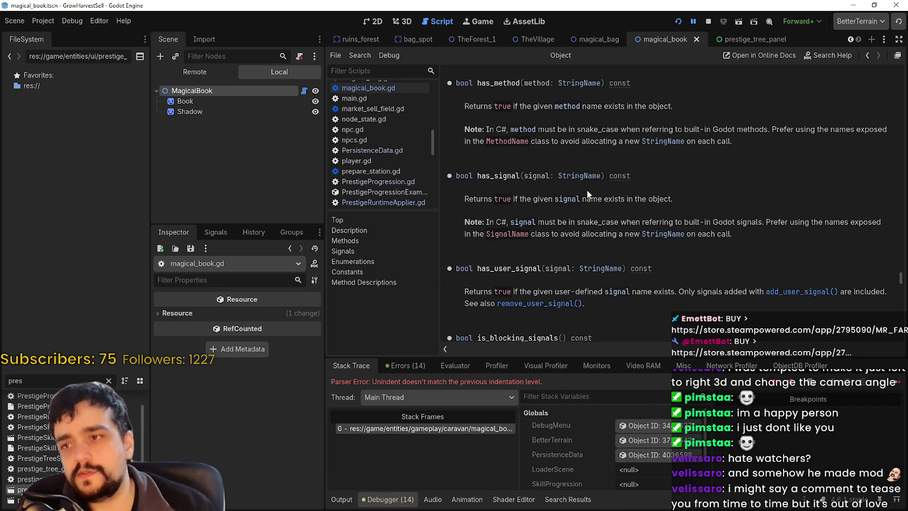
{"action": "scroll", "coordinate": [569, 269], "scroll_direction": "up", "scroll_amount": 4}
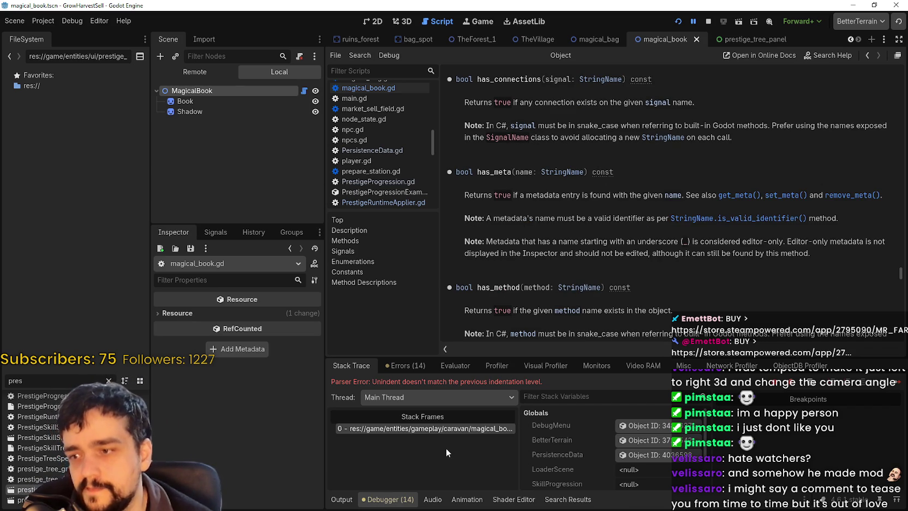
- Return to magical_book.gd at the tween_method block with the line 415 error
{"action": "left_click", "coordinate": [432, 429]}
{"action": "left_click", "coordinate": [639, 239]}
{"action": "left_click_drag", "start_coordinate": [756, 195], "coordinate": [847, 193]}
{"action": "scroll", "coordinate": [717, 260], "scroll_direction": "down", "scroll_amount": 1}
{"action": "scroll", "coordinate": [709, 246], "scroll_direction": "up", "scroll_amount": 13}
{"action": "scroll", "coordinate": [697, 227], "scroll_direction": "down", "scroll_amount": 8}
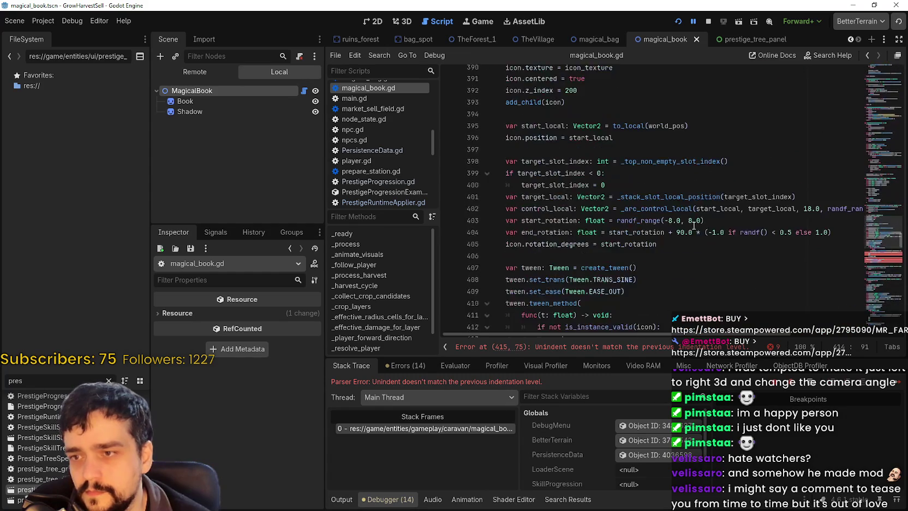
- Inspect the tween_method arguments on lines 414–418 of magical_book.gd
{"action": "scroll", "coordinate": [622, 240], "scroll_direction": "down", "scroll_amount": 4}
{"action": "left_click", "coordinate": [612, 244]}
{"action": "key", "text": "Up"}
{"action": "key", "text": "Up"}
{"action": "key", "text": "Up"}
{"action": "key", "text": "End"}
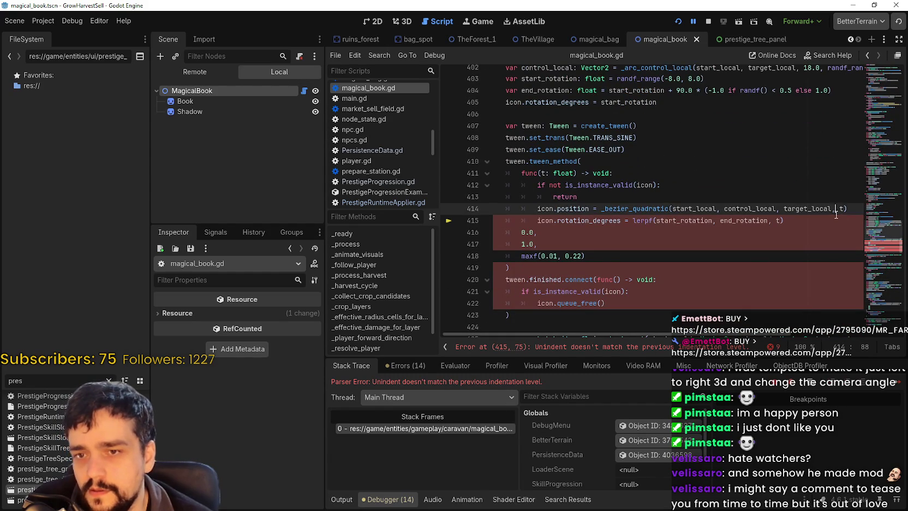
{"action": "left_click", "coordinate": [605, 232]}
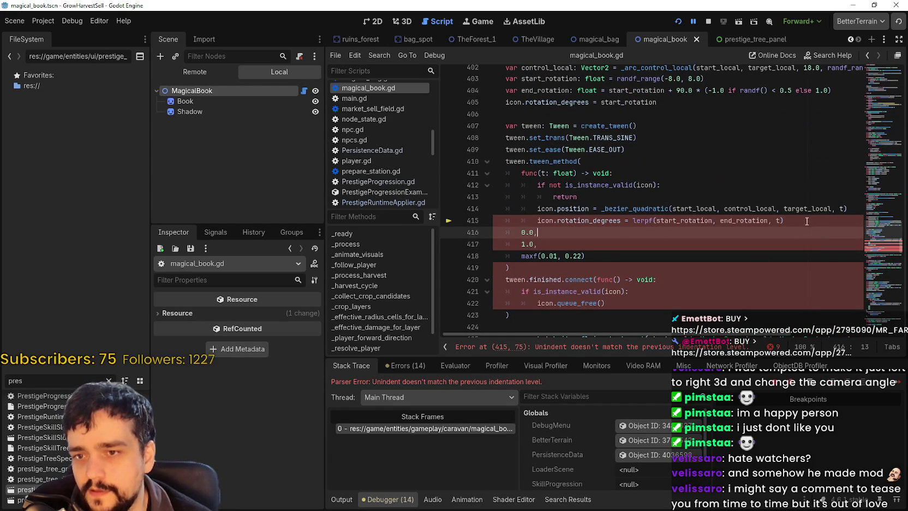
{"action": "left_click", "coordinate": [808, 223]}
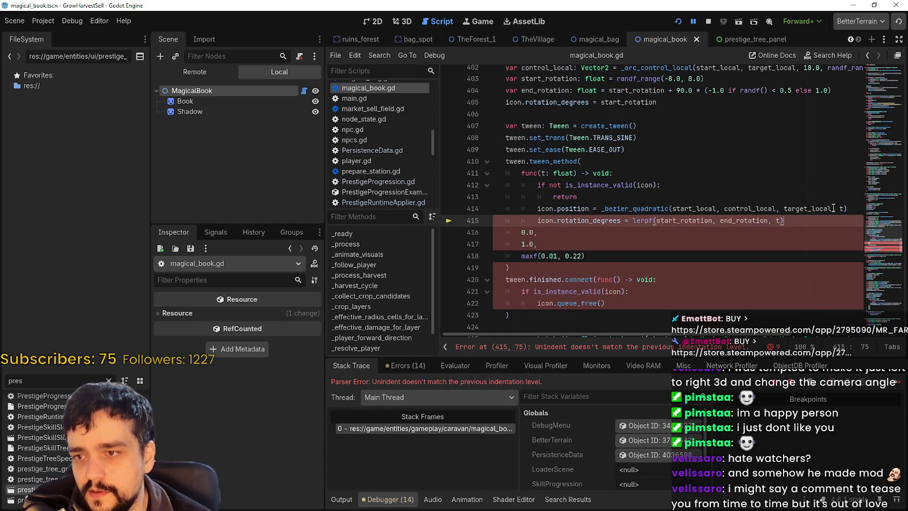
{"action": "left_click", "coordinate": [545, 208]}
{"action": "left_click_drag", "start_coordinate": [586, 191], "coordinate": [786, 224]}
{"action": "left_click", "coordinate": [718, 255]}
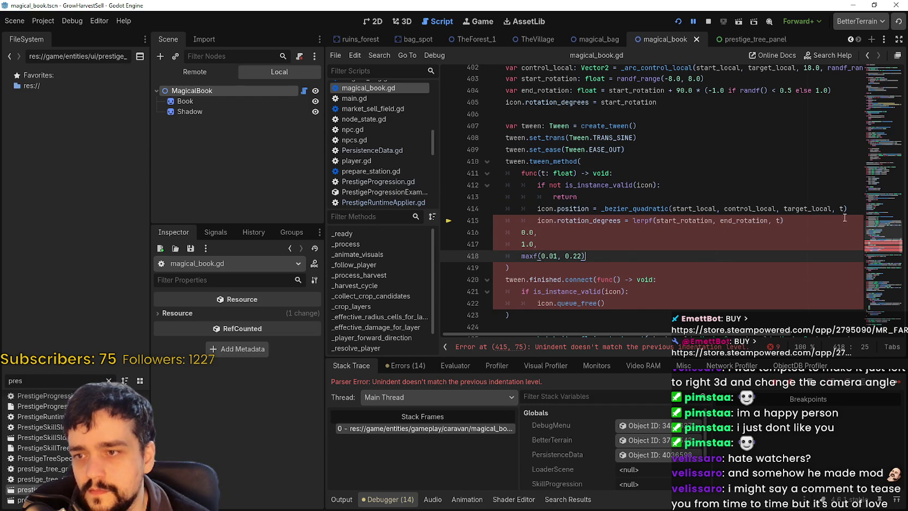
- Add the missing comma after the rotation lambda at the end of line 415
{"action": "left_click", "coordinate": [821, 223]}
{"action": "type", "text": ","}
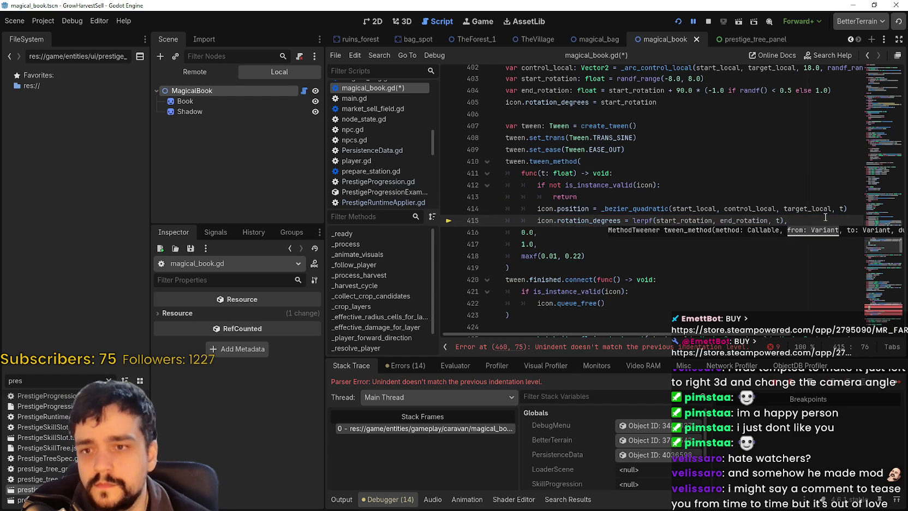
{"action": "left_click", "coordinate": [854, 208]}
{"action": "left_click_drag", "start_coordinate": [724, 209], "coordinate": [847, 208]}
{"action": "left_click", "coordinate": [805, 222]}
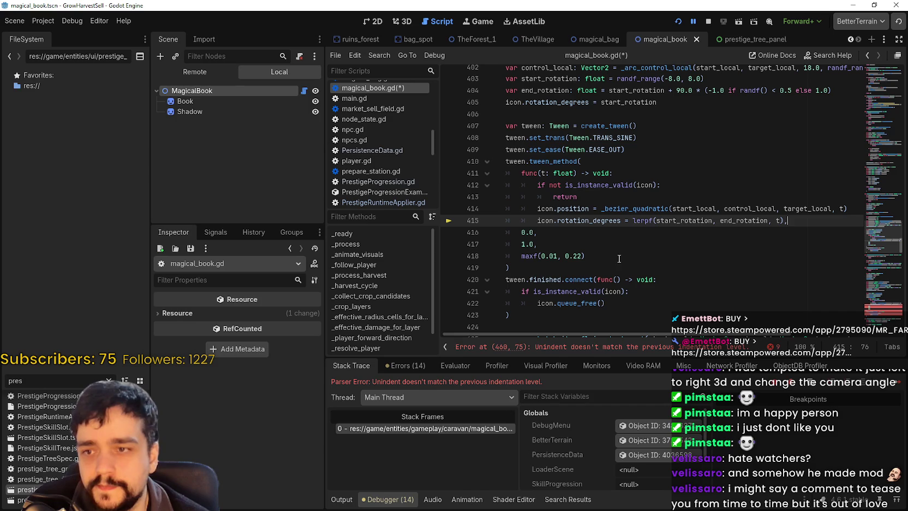
- Stop the debug session, check the lerpf error on line 460, and run the project again
{"action": "scroll", "coordinate": [619, 240], "scroll_direction": "down", "scroll_amount": 3}
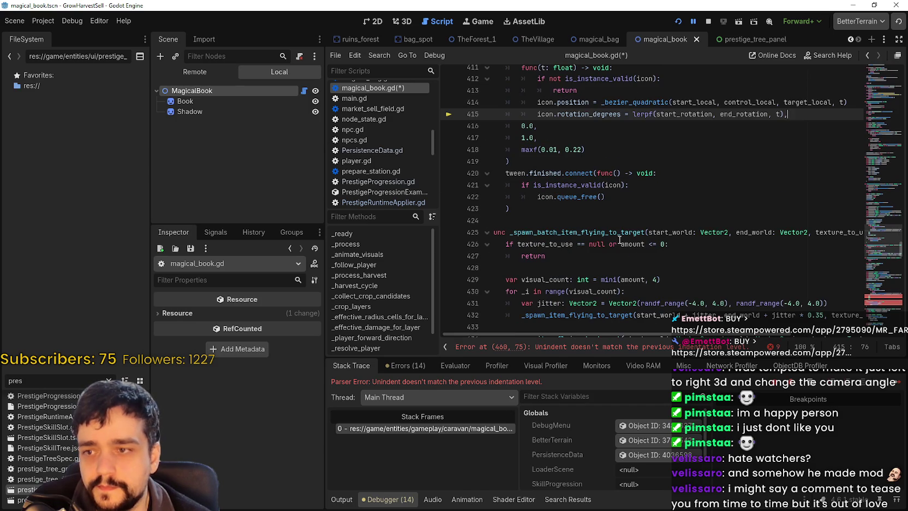
{"action": "left_click", "coordinate": [708, 21]}
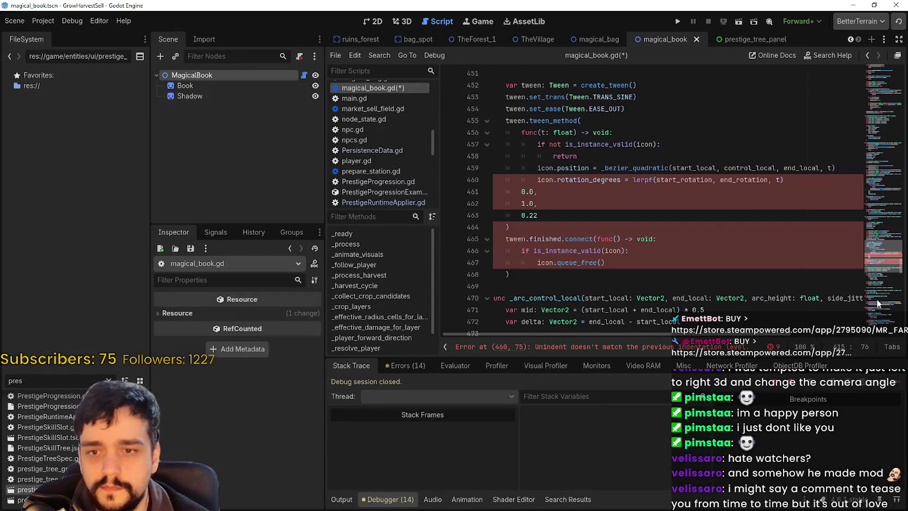
{"action": "left_click", "coordinate": [812, 179]}
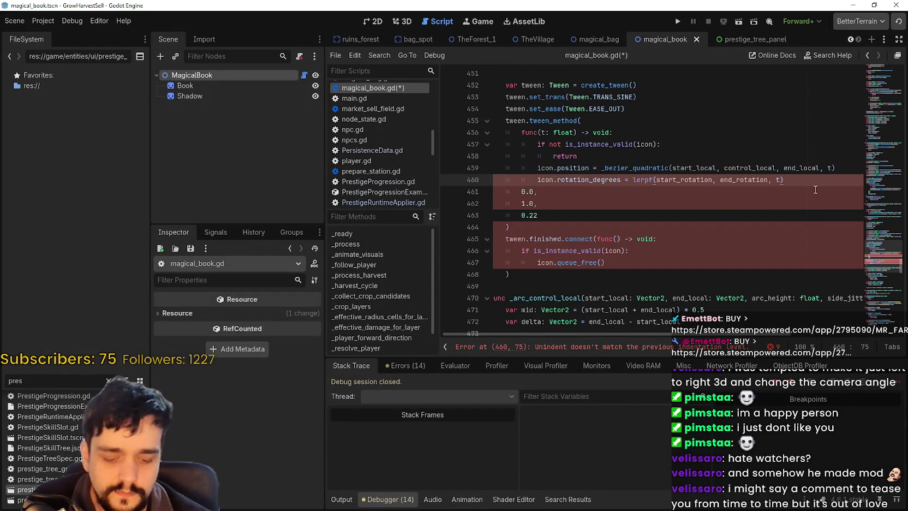
{"action": "type", "text": ","}
{"action": "scroll", "coordinate": [882, 281], "scroll_direction": "up", "scroll_amount": 12}
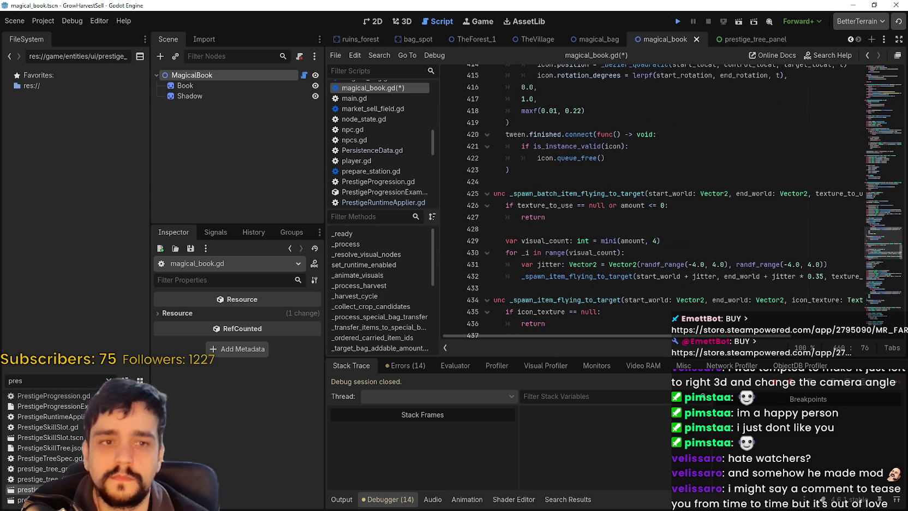
{"action": "left_click", "coordinate": [678, 21]}
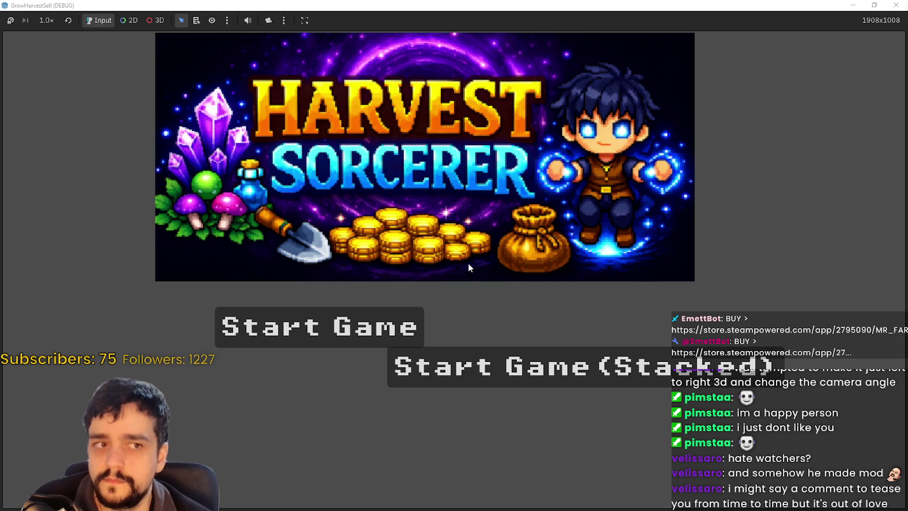
- Start a stacked game, walk the player to the Skill Board, and open the Prestige skill tree
{"action": "left_click", "coordinate": [545, 366]}
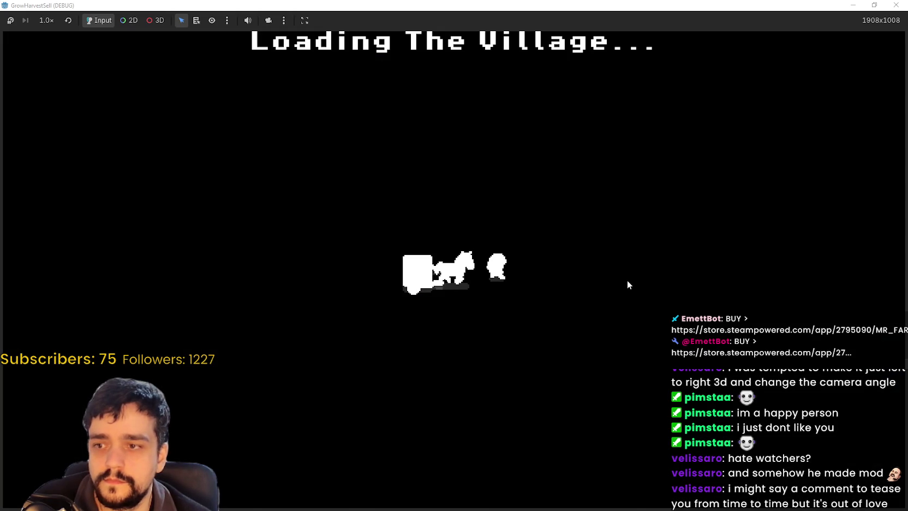
{"action": "key", "text": "d"}
{"action": "key", "text": "w"}
{"action": "key", "text": "d"}
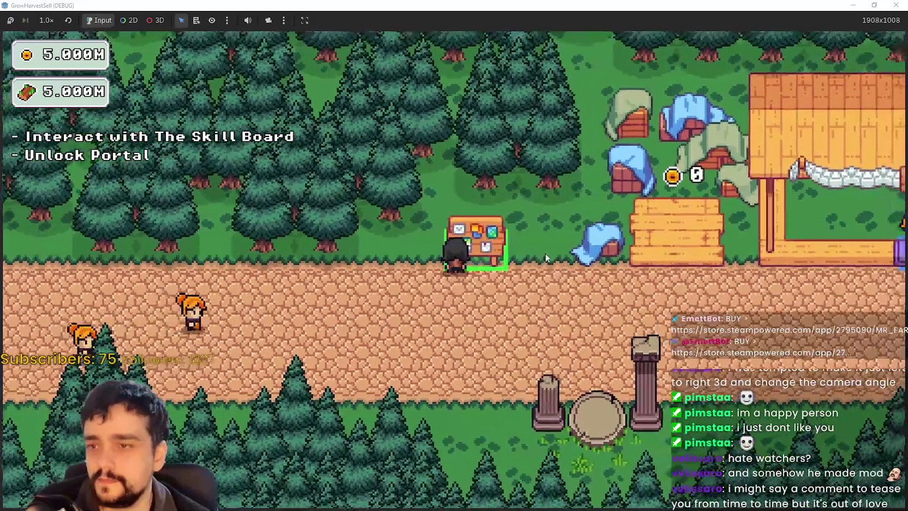
{"action": "key", "text": "e"}
- Unlock the skill nodes beside the tree centre and the right-cluster domain skills
{"action": "mouse_move", "coordinate": [492, 283]}
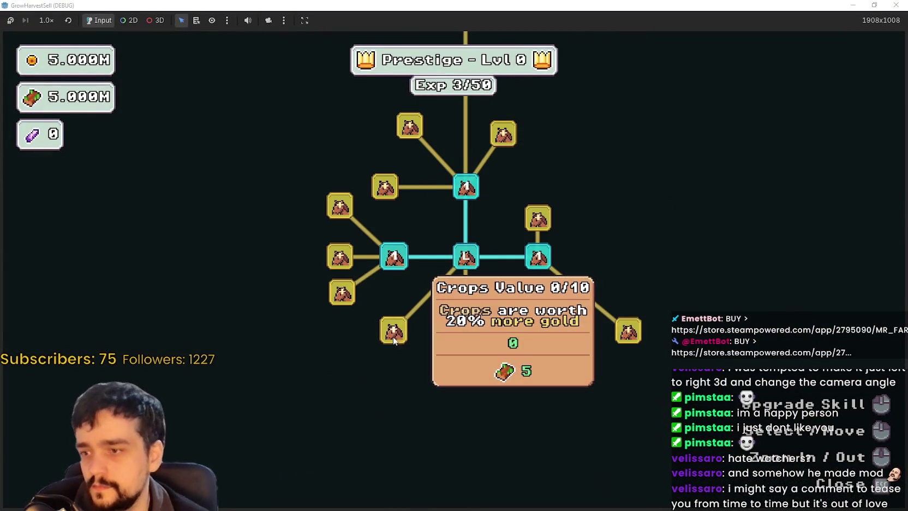
{"action": "left_click", "coordinate": [394, 330]}
{"action": "left_click", "coordinate": [469, 369]}
{"action": "left_click", "coordinate": [538, 219]}
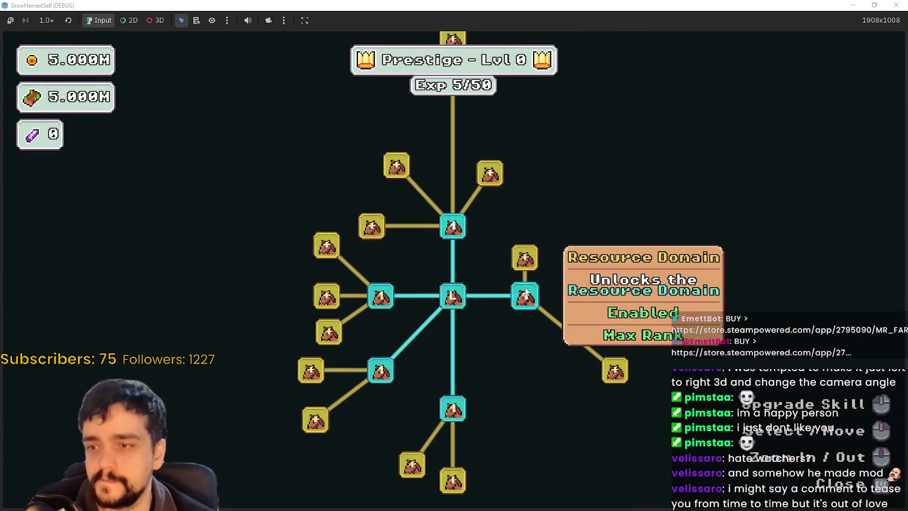
{"action": "left_click", "coordinate": [597, 311]}
{"action": "left_click", "coordinate": [615, 370]}
{"action": "left_click", "coordinate": [597, 278]}
{"action": "left_click", "coordinate": [596, 245]}
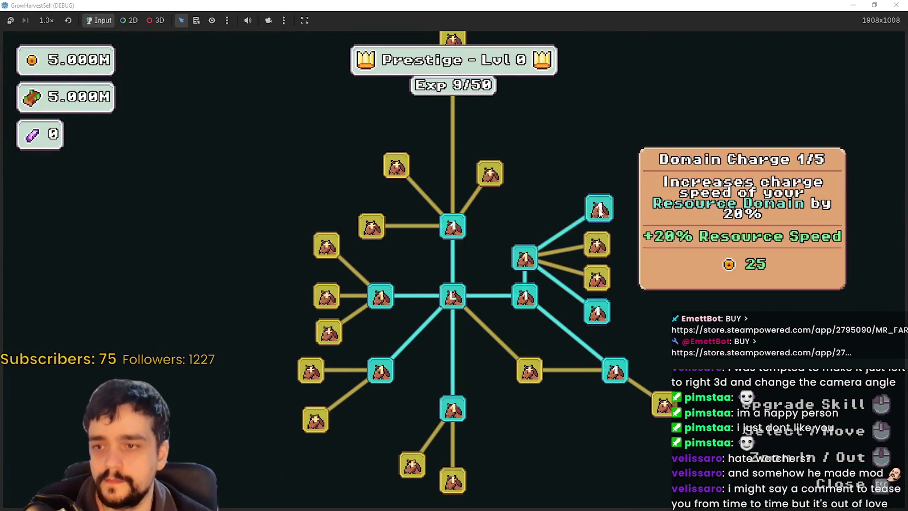
{"action": "left_click", "coordinate": [599, 207]}
- Buy Deep Barrier and the remaining gold skill nodes until Exp reaches 18/50, then minimize the game
{"action": "left_click", "coordinate": [524, 376]}
{"action": "left_click", "coordinate": [603, 283]}
{"action": "left_click", "coordinate": [577, 332]}
{"action": "left_click", "coordinate": [618, 370]}
{"action": "left_click", "coordinate": [653, 316]}
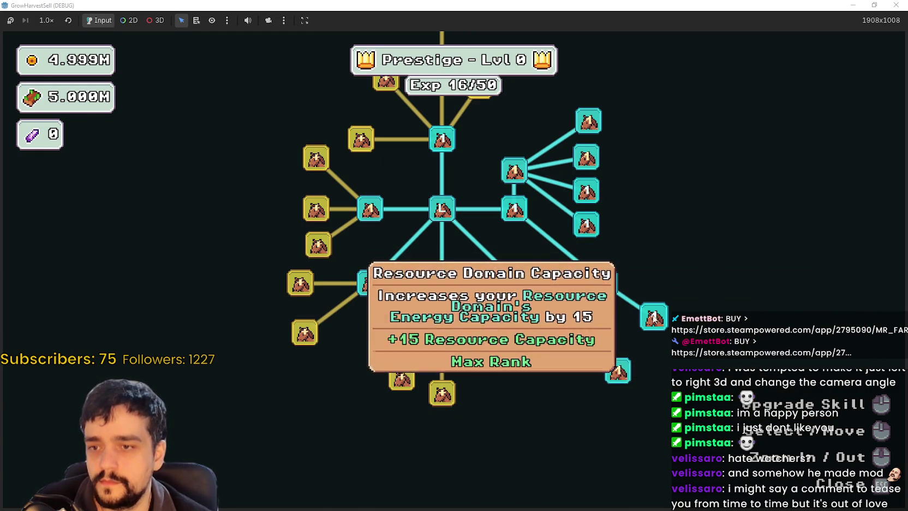
{"action": "left_click", "coordinate": [442, 392]}
{"action": "left_click", "coordinate": [401, 378]}
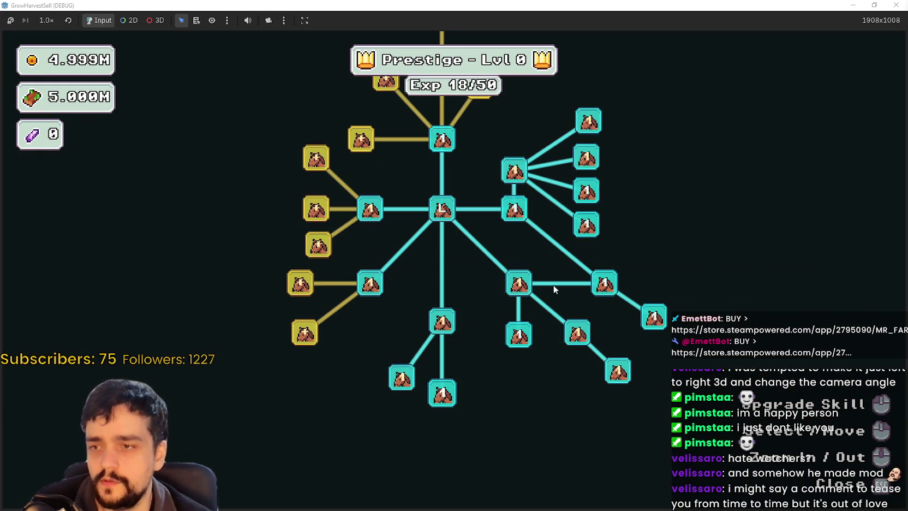
{"action": "left_click", "coordinate": [852, 5]}
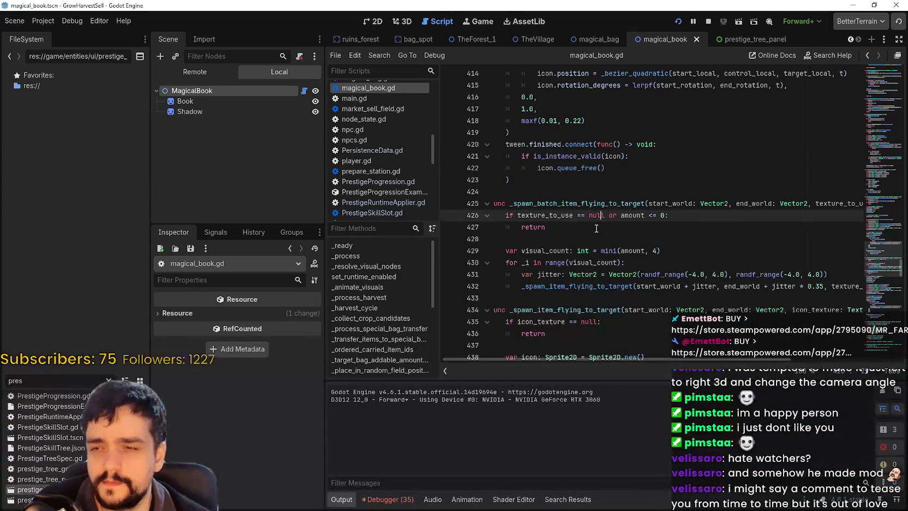
- Run a project-wide search for has_method with Ctrl+Shift+F
{"action": "left_click", "coordinate": [598, 156]}
{"action": "key", "text": "ctrl+shift+f"}
{"action": "type", "text": "has_metgh"}
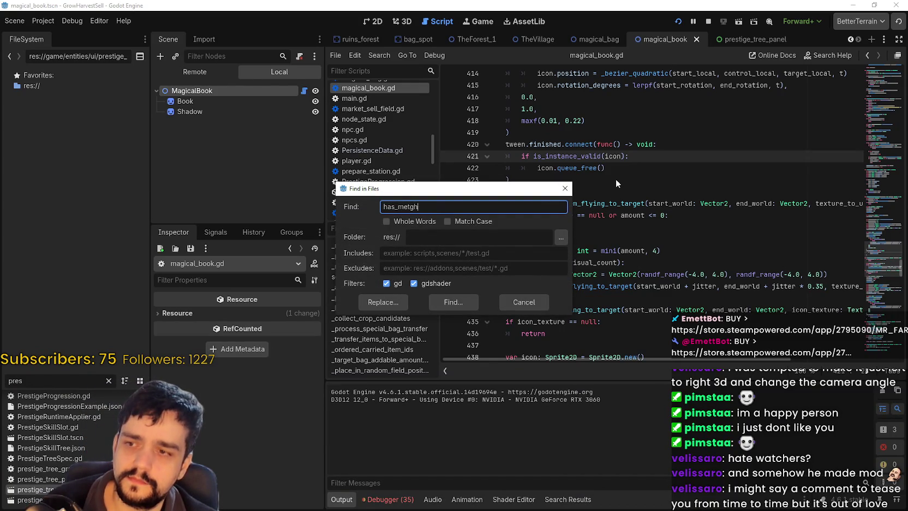
{"action": "key", "text": "BackSpace"}
{"action": "key", "text": "BackSpace"}
{"action": "type", "text": "hod"}
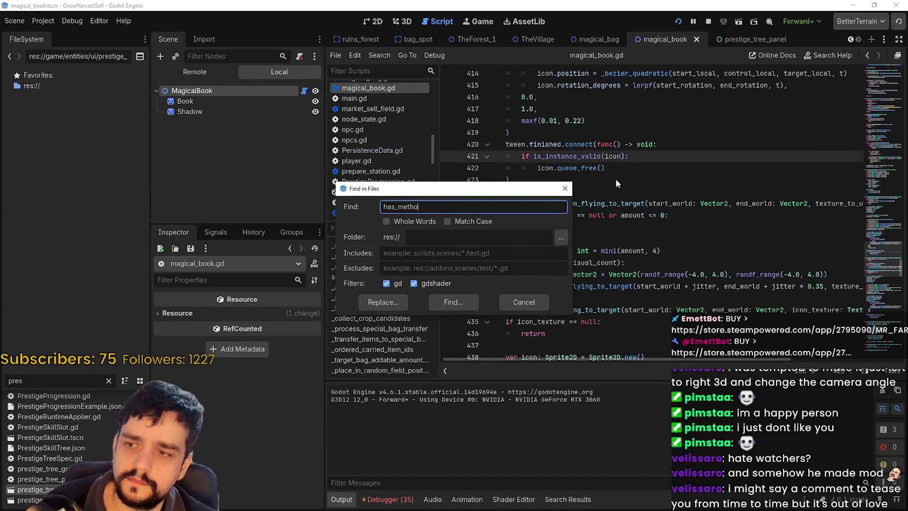
{"action": "key", "text": "Return"}
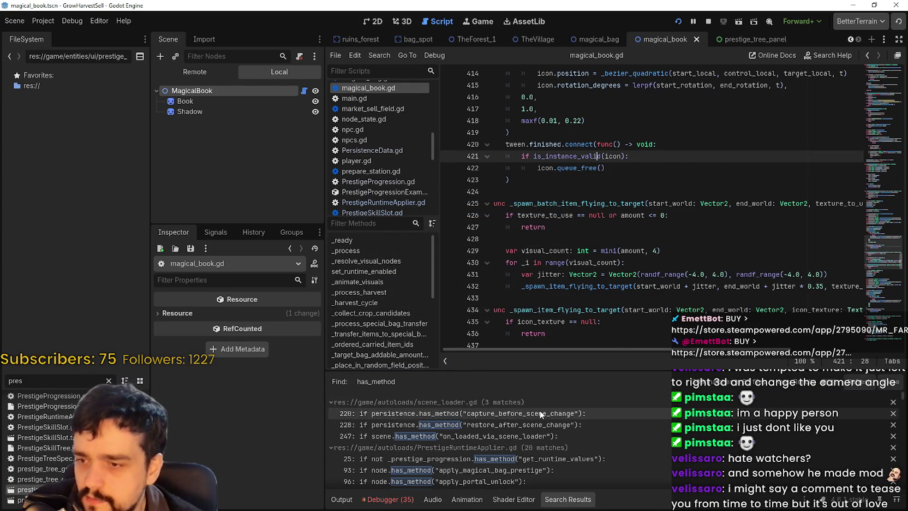
- Open the scene_loader.gd match and select its capture_before_scene_change has_method check
{"action": "left_click", "coordinate": [548, 413]}
{"action": "scroll", "coordinate": [600, 302], "scroll_direction": "up", "scroll_amount": 1}
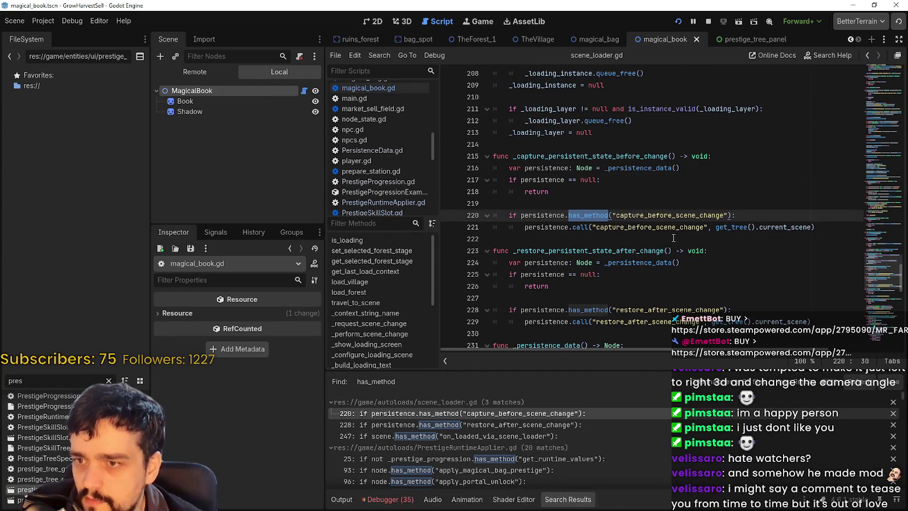
{"action": "left_click", "coordinate": [847, 235]}
{"action": "left_click_drag", "start_coordinate": [845, 229], "coordinate": [479, 215]}
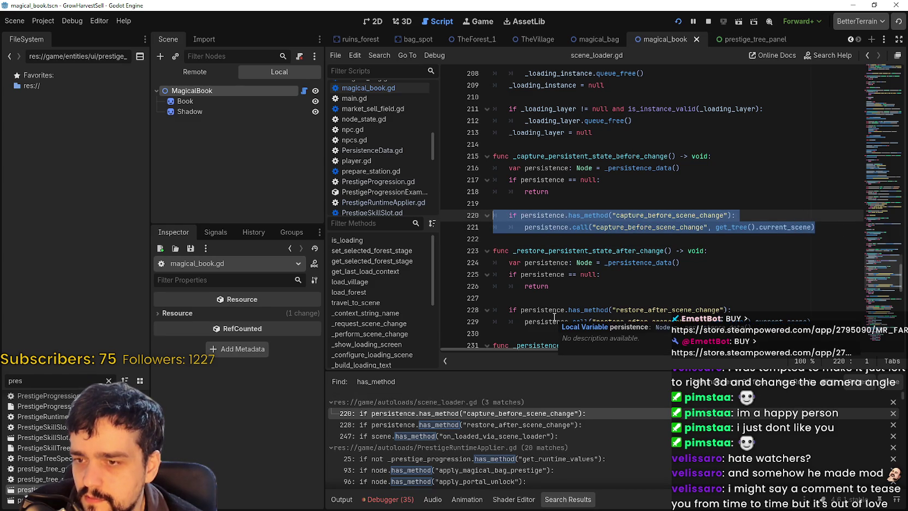
{"action": "scroll", "coordinate": [474, 477], "scroll_direction": "down", "scroll_amount": 3}
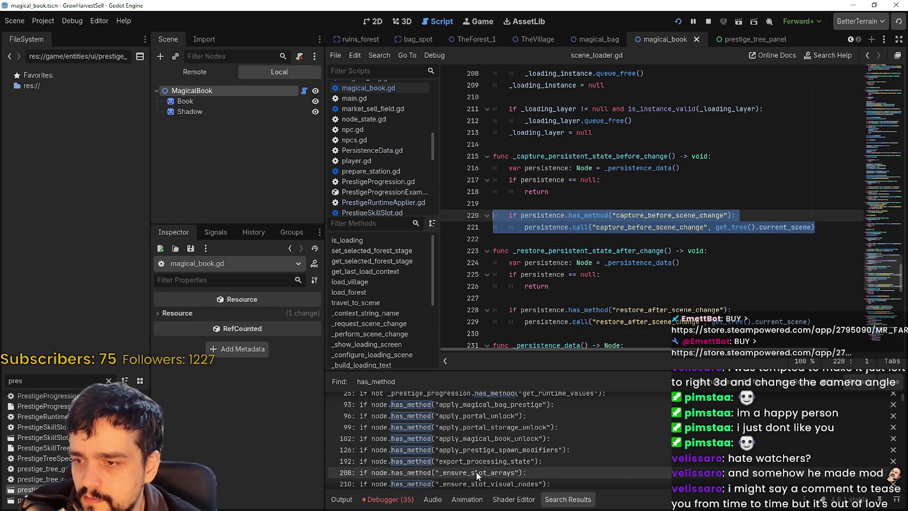
- Open PrestigeRuntimeApplier.gd line 96 and examine the has_method portal-unlock check on lines 96–97
{"action": "left_click", "coordinate": [495, 420]}
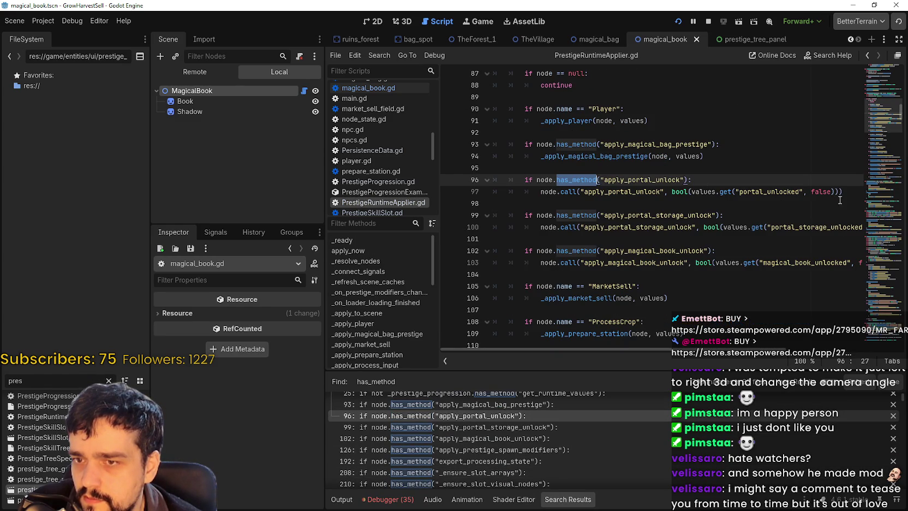
{"action": "left_click_drag", "start_coordinate": [846, 192], "coordinate": [492, 178]}
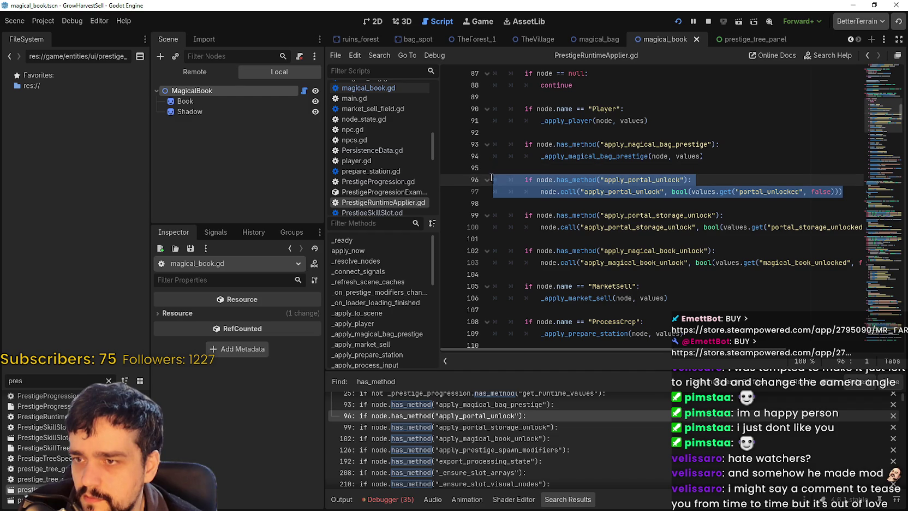
{"action": "double_click", "coordinate": [569, 179]}
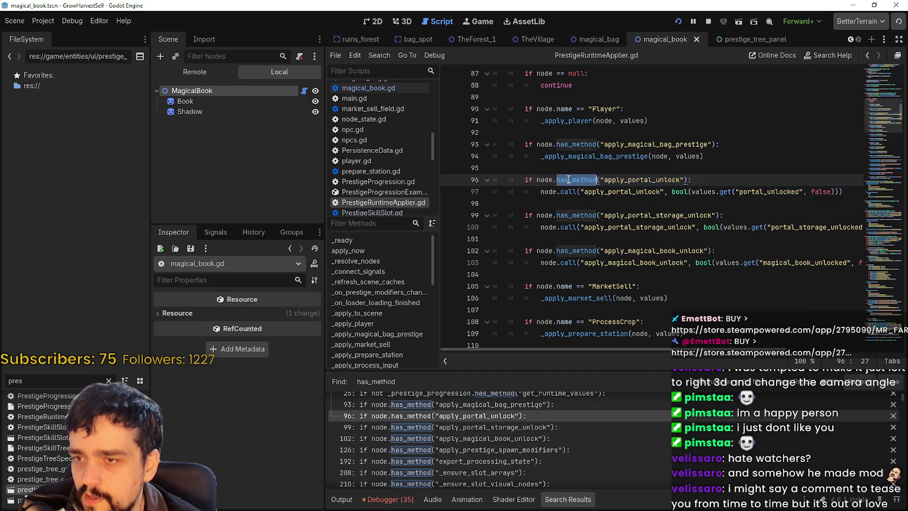
{"action": "double_click", "coordinate": [565, 192]}
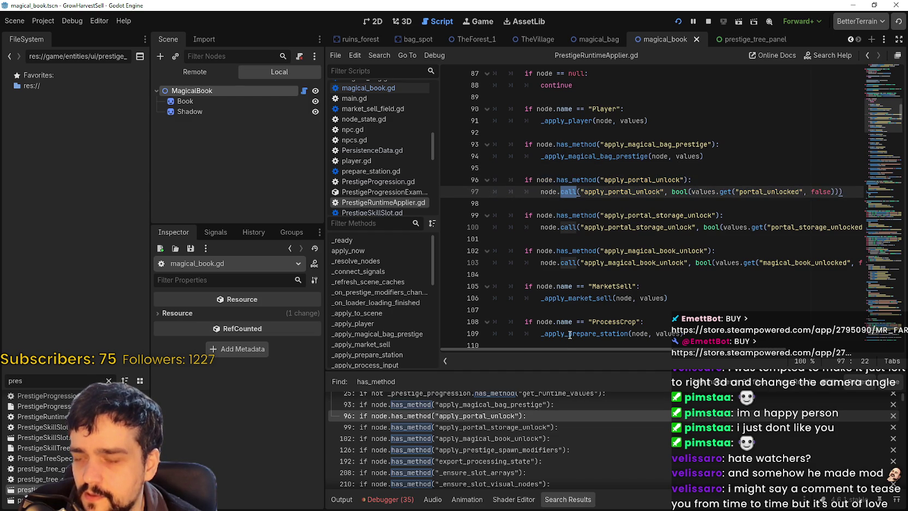
{"action": "left_click", "coordinate": [581, 179]}
{"action": "mouse_move", "coordinate": [566, 191]}
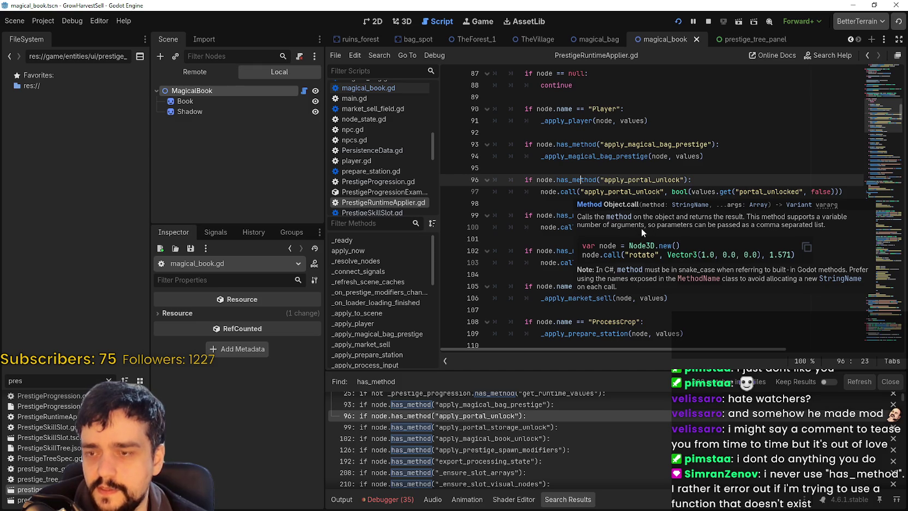
{"action": "double_click", "coordinate": [619, 193]}
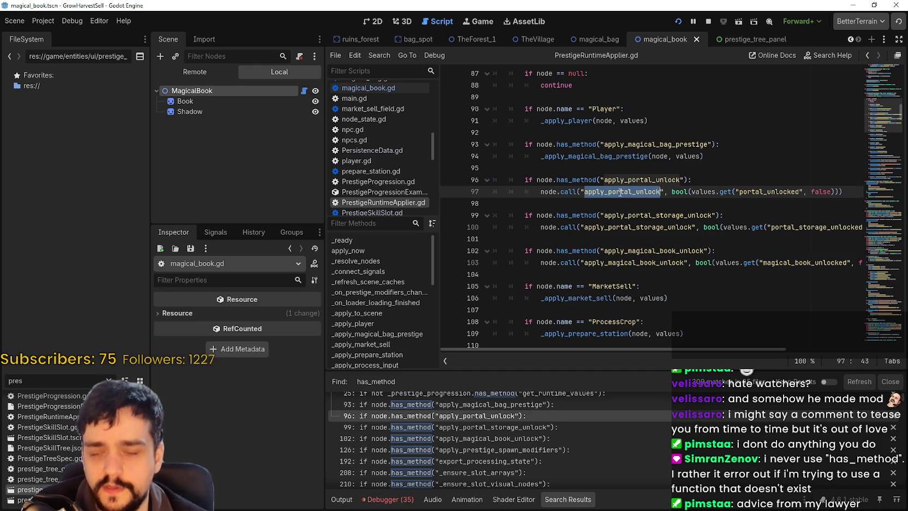
{"action": "left_click", "coordinate": [594, 192]}
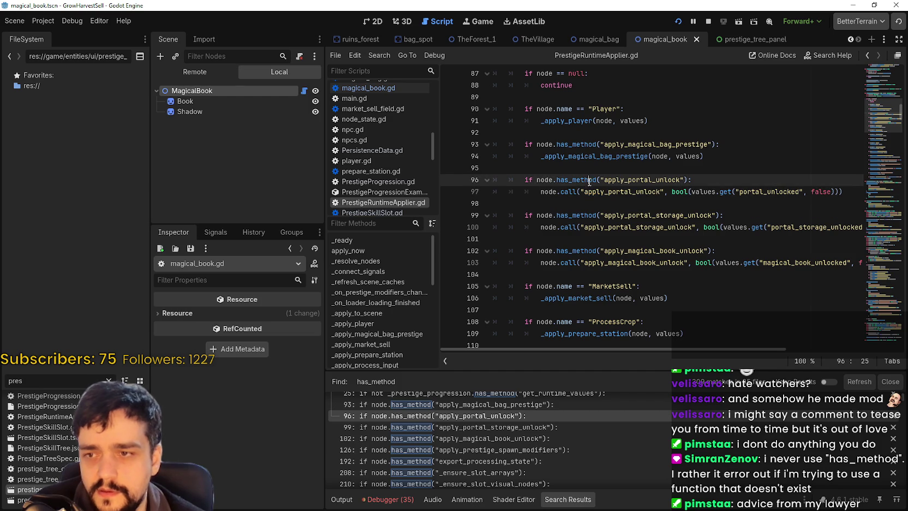
{"action": "mouse_move", "coordinate": [570, 192]}
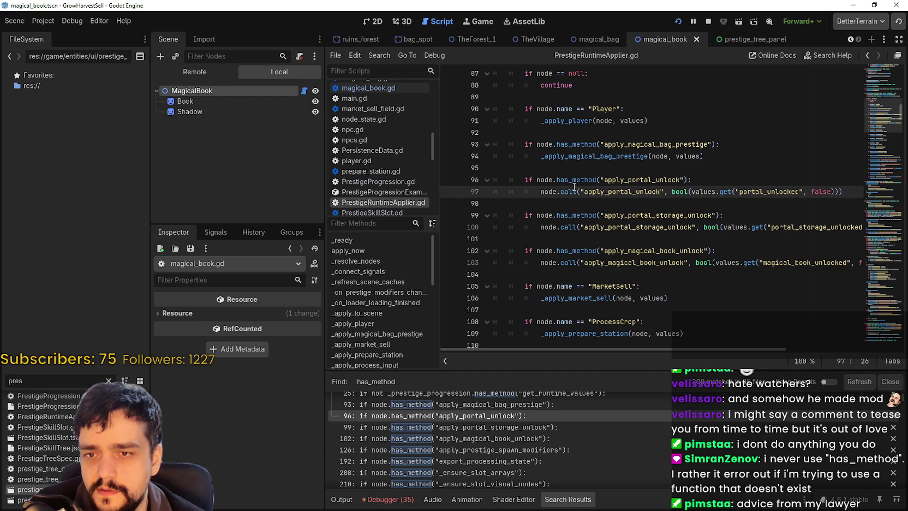
{"action": "left_click_drag", "start_coordinate": [695, 178], "coordinate": [526, 179]}
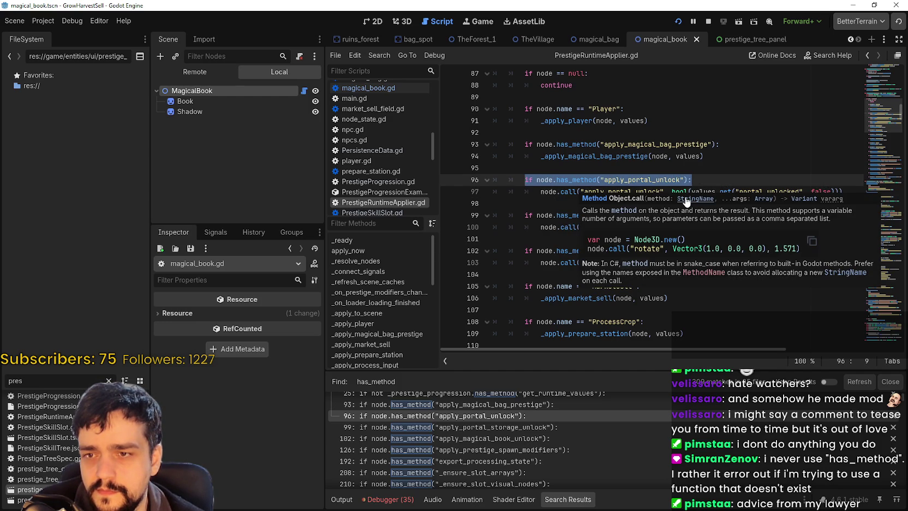
{"action": "double_click", "coordinate": [622, 192]}
{"action": "left_click", "coordinate": [700, 202]}
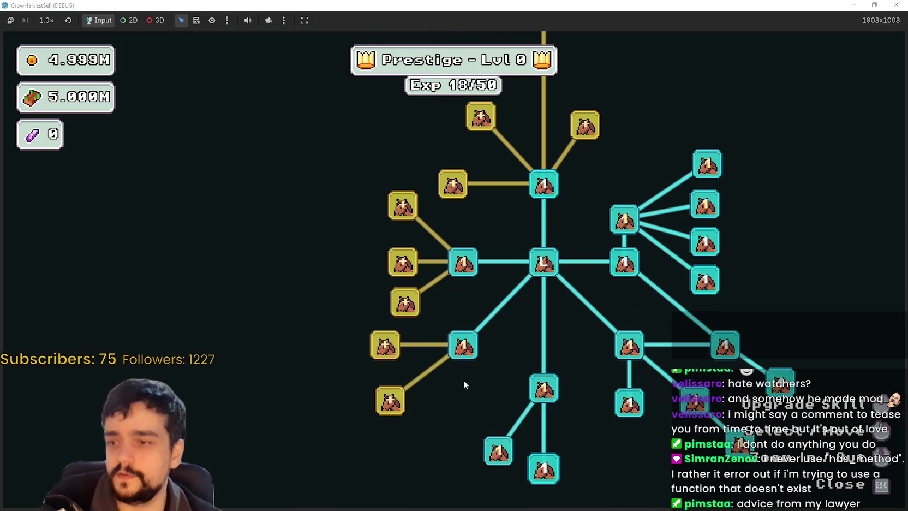
- Buy the gold skill nodes along the left branch of the prestige tree
{"action": "left_click", "coordinate": [390, 401]}
{"action": "left_click", "coordinate": [385, 345]}
{"action": "left_click", "coordinate": [404, 303]}
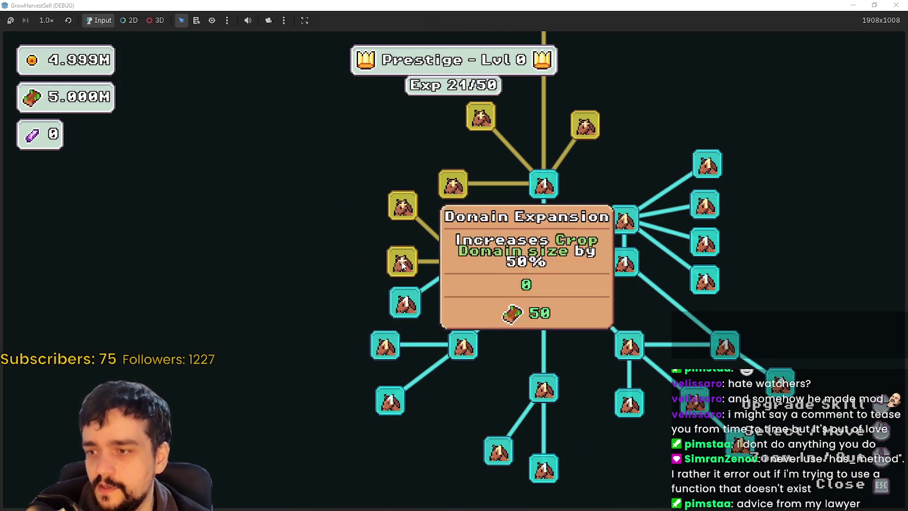
{"action": "left_click", "coordinate": [402, 262]}
{"action": "left_click", "coordinate": [403, 206]}
{"action": "left_click", "coordinate": [459, 217]}
{"action": "left_click", "coordinate": [432, 284]}
{"action": "left_click", "coordinate": [379, 211]}
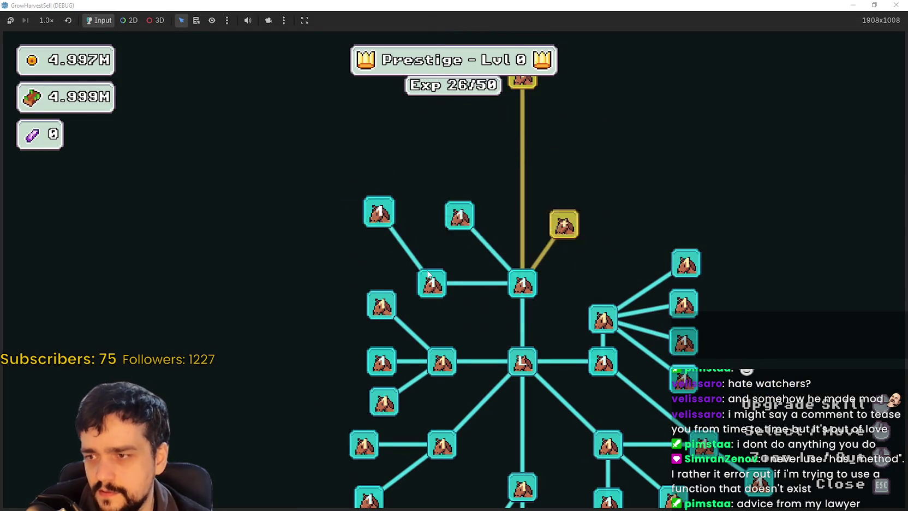
- Buy Market Speed, Chest Speed, Expedition Demand, Special Magical Bag and Magical Book skills
{"action": "left_click", "coordinate": [545, 268]}
{"action": "left_click", "coordinate": [546, 193]}
{"action": "left_click", "coordinate": [614, 207]}
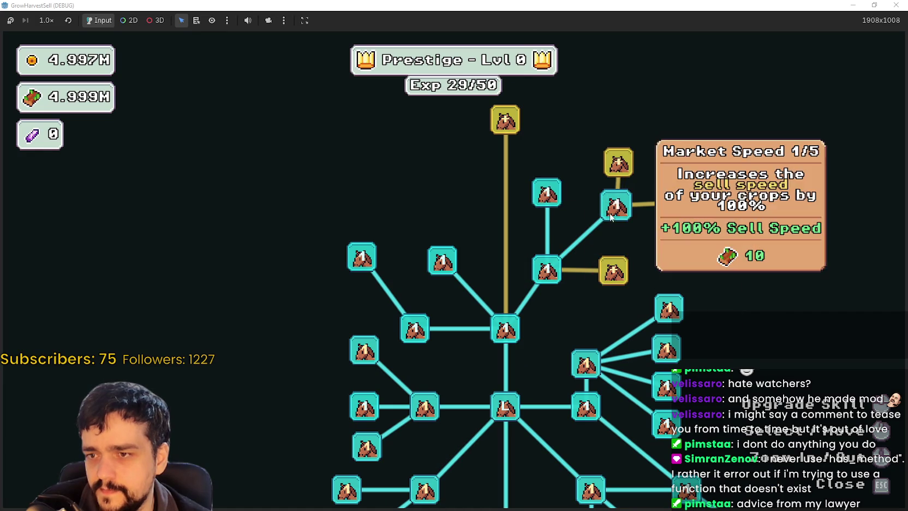
{"action": "left_click", "coordinate": [616, 205]}
{"action": "left_click", "coordinate": [575, 325]}
{"action": "left_click", "coordinate": [635, 258]}
{"action": "left_click", "coordinate": [576, 214]}
{"action": "left_click", "coordinate": [576, 215]}
{"action": "left_click", "coordinate": [541, 241]}
{"action": "left_click", "coordinate": [463, 288]}
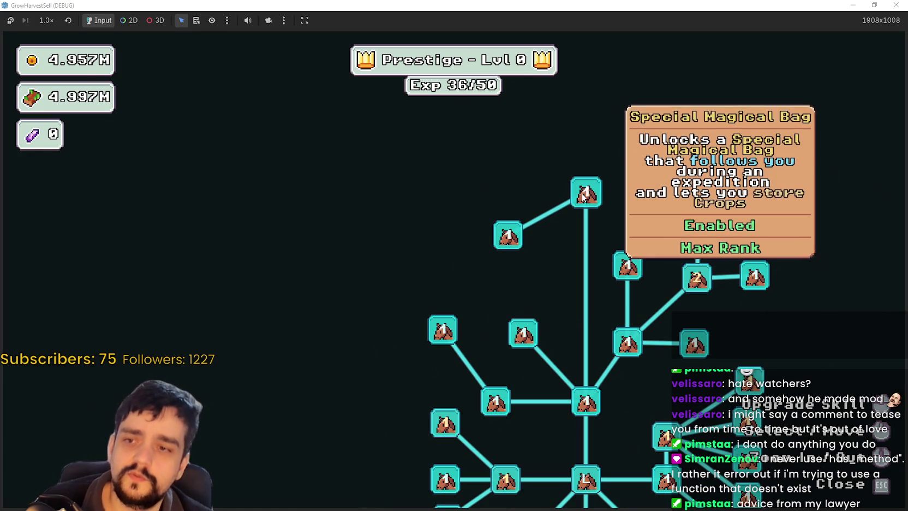
- Max out Market Speed II and Crop Domain Damage II
{"action": "left_click", "coordinate": [701, 235]}
{"action": "left_click", "coordinate": [701, 235]}
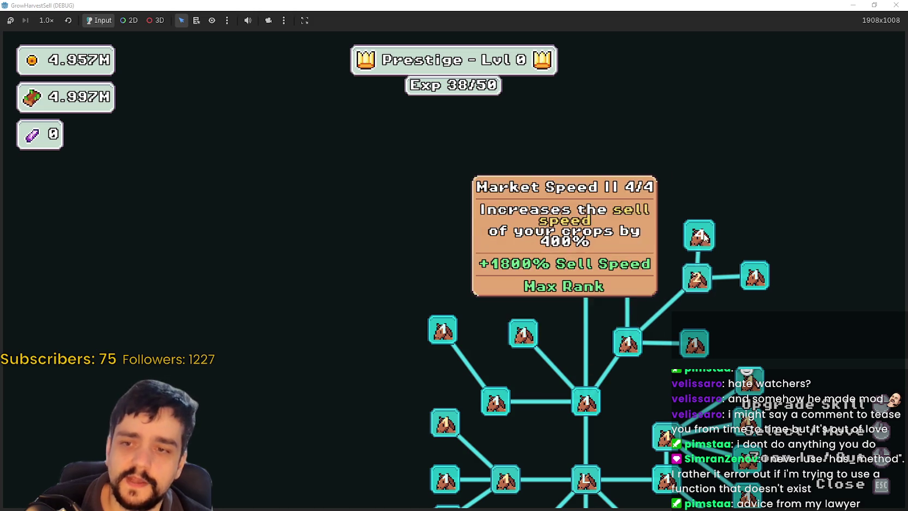
{"action": "left_click", "coordinate": [697, 279]}
{"action": "left_click", "coordinate": [697, 279]}
{"action": "left_click", "coordinate": [697, 279]}
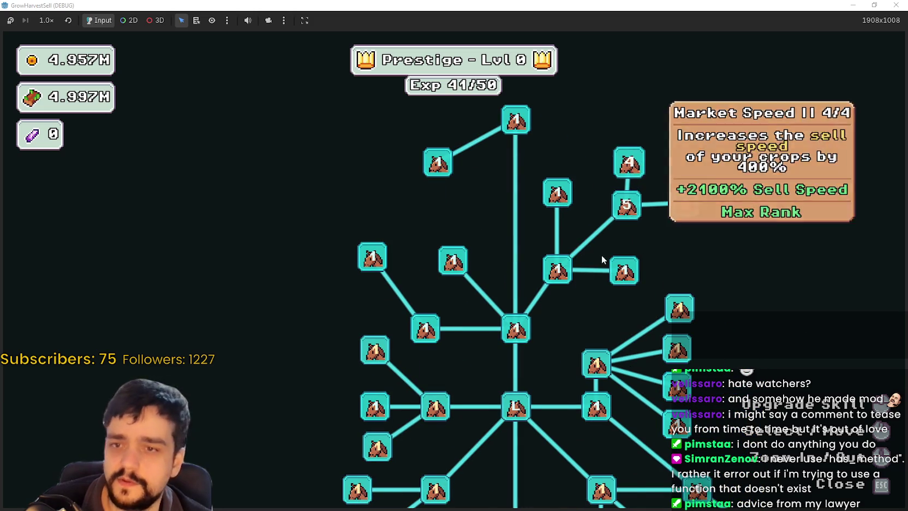
{"action": "left_click", "coordinate": [511, 329]}
{"action": "left_click", "coordinate": [511, 329]}
{"action": "left_click", "coordinate": [511, 329]}
{"action": "left_click", "coordinate": [511, 329]}
{"action": "left_click", "coordinate": [511, 329]}
{"action": "left_click", "coordinate": [511, 329]}
{"action": "left_click", "coordinate": [511, 330]}
{"action": "left_click", "coordinate": [512, 330]}
{"action": "left_click", "coordinate": [511, 330]}
- Max out Wood Gatherer and rank up Wood Increase five times
{"action": "left_click", "coordinate": [566, 305]}
{"action": "left_click", "coordinate": [566, 304]}
{"action": "left_click", "coordinate": [566, 303]}
{"action": "left_click", "coordinate": [565, 303]}
{"action": "left_click", "coordinate": [566, 304]}
{"action": "left_click", "coordinate": [566, 303]}
{"action": "left_click", "coordinate": [565, 303]}
{"action": "left_click", "coordinate": [566, 303]}
{"action": "left_click", "coordinate": [566, 303]}
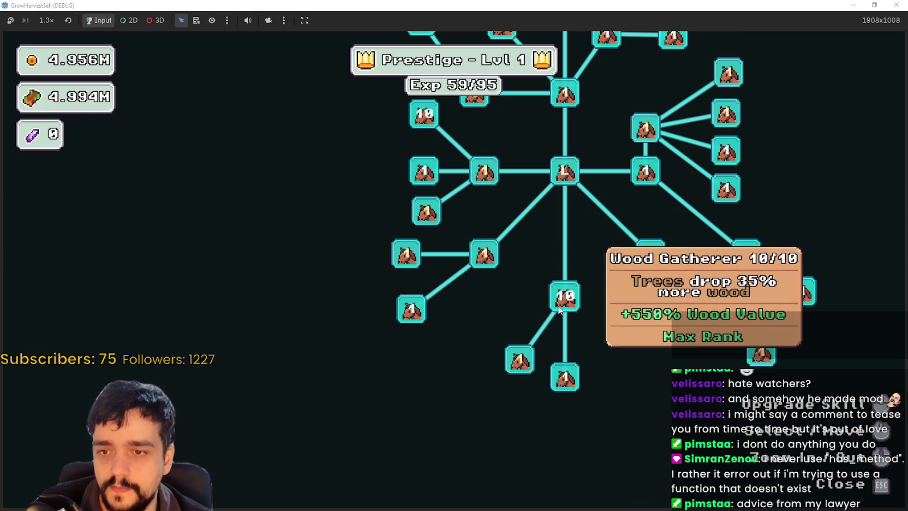
{"action": "left_click", "coordinate": [517, 364]}
{"action": "left_click", "coordinate": [518, 364]}
{"action": "left_click", "coordinate": [518, 364]}
{"action": "left_click", "coordinate": [518, 364]}
{"action": "left_click", "coordinate": [517, 364]}
{"action": "left_click", "coordinate": [517, 364]}
{"action": "left_click", "coordinate": [517, 365]}
{"action": "left_click", "coordinate": [517, 364]}
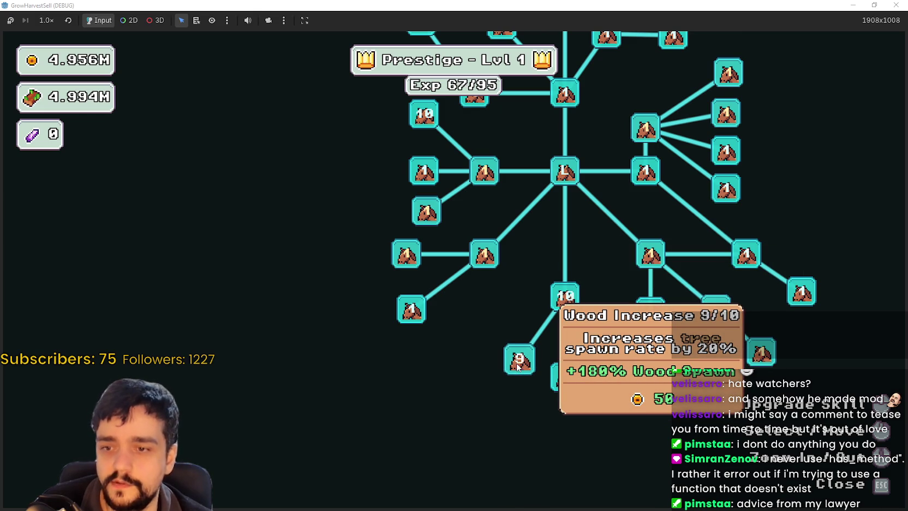
{"action": "left_click", "coordinate": [518, 365]}
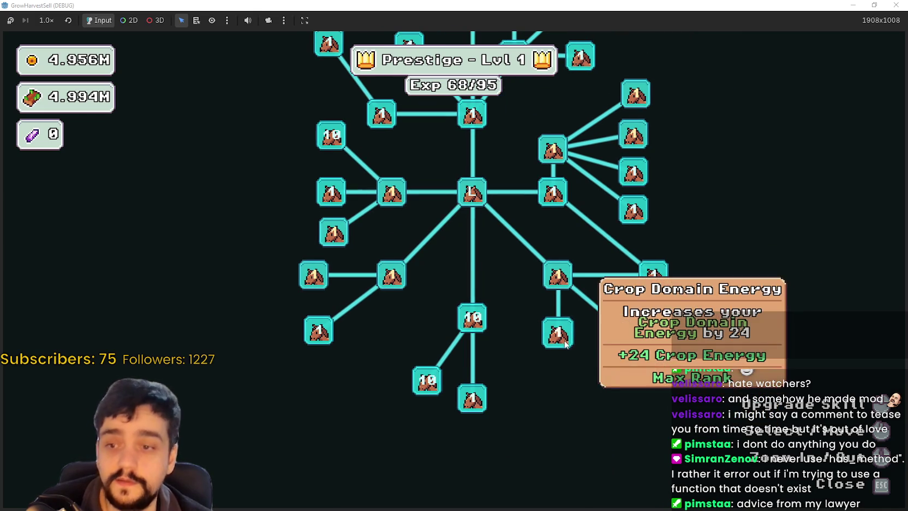
- Max out Deep Barrier and rank up Barrier Energy I and Barrier Energy II
{"action": "left_click", "coordinate": [557, 276]}
{"action": "left_click", "coordinate": [556, 276]}
{"action": "left_click", "coordinate": [623, 330]}
{"action": "left_click", "coordinate": [623, 330]}
{"action": "left_click", "coordinate": [623, 330]}
{"action": "left_click", "coordinate": [623, 330]}
{"action": "left_click", "coordinate": [623, 330]}
{"action": "left_click", "coordinate": [623, 330]}
{"action": "left_click", "coordinate": [623, 330]}
{"action": "left_click", "coordinate": [622, 330]}
{"action": "left_click", "coordinate": [668, 375]}
{"action": "left_click", "coordinate": [667, 374]}
{"action": "left_click", "coordinate": [668, 375]}
{"action": "left_click", "coordinate": [668, 374]}
{"action": "left_click", "coordinate": [667, 374]}
{"action": "left_click", "coordinate": [668, 374]}
{"action": "left_click", "coordinate": [667, 374]}
{"action": "left_click", "coordinate": [667, 374]}
{"action": "left_click", "coordinate": [668, 374]}
{"action": "left_click", "coordinate": [668, 375]}
- Max out Resource Domain Damage and raise Resource Domain Damage II
{"action": "left_click_drag", "start_coordinate": [668, 374], "coordinate": [630, 465]}
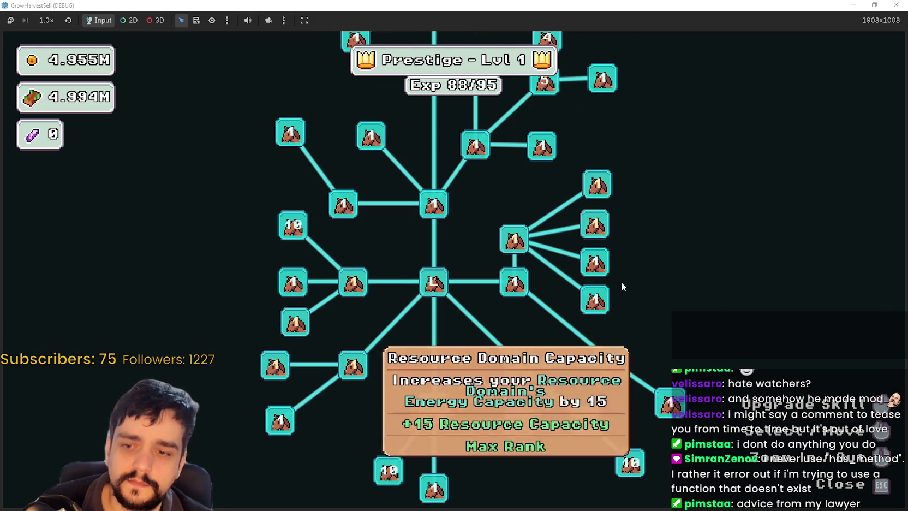
{"action": "left_click", "coordinate": [626, 294]}
{"action": "left_click", "coordinate": [625, 295]}
{"action": "left_click", "coordinate": [625, 295]}
{"action": "left_click", "coordinate": [626, 295]}
{"action": "left_click", "coordinate": [625, 295]}
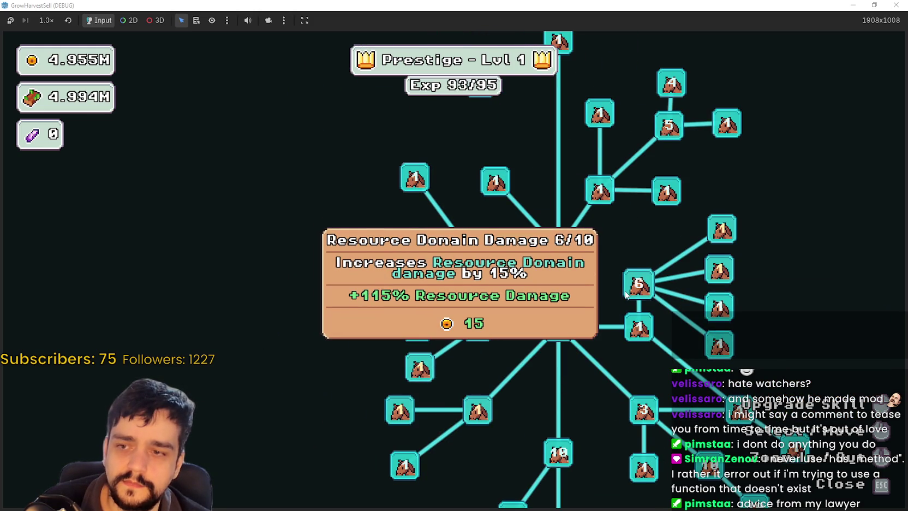
{"action": "left_click", "coordinate": [626, 294]}
{"action": "left_click", "coordinate": [626, 294]}
{"action": "left_click", "coordinate": [626, 294]}
{"action": "left_click", "coordinate": [625, 294]}
{"action": "left_click", "coordinate": [720, 270]}
{"action": "left_click", "coordinate": [720, 270]}
{"action": "left_click", "coordinate": [720, 270]}
{"action": "left_click", "coordinate": [720, 271]}
{"action": "left_click", "coordinate": [720, 271]}
{"action": "left_click", "coordinate": [720, 271]}
{"action": "left_click", "coordinate": [720, 271]}
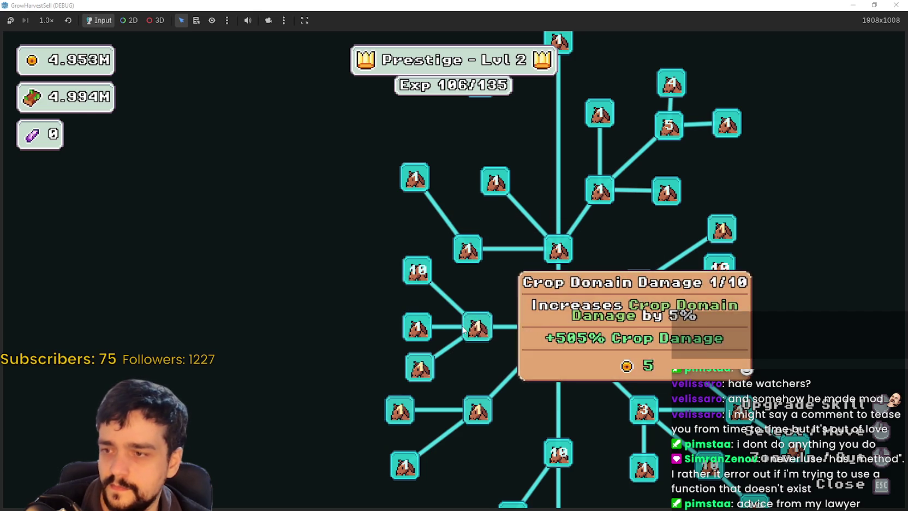
- Upgrade Dopple Sickle to max rank
{"action": "left_click", "coordinate": [428, 386]}
{"action": "left_click", "coordinate": [428, 386]}
{"action": "left_click", "coordinate": [429, 386]}
{"action": "scroll", "coordinate": [509, 279], "scroll_direction": "up", "scroll_amount": 2}
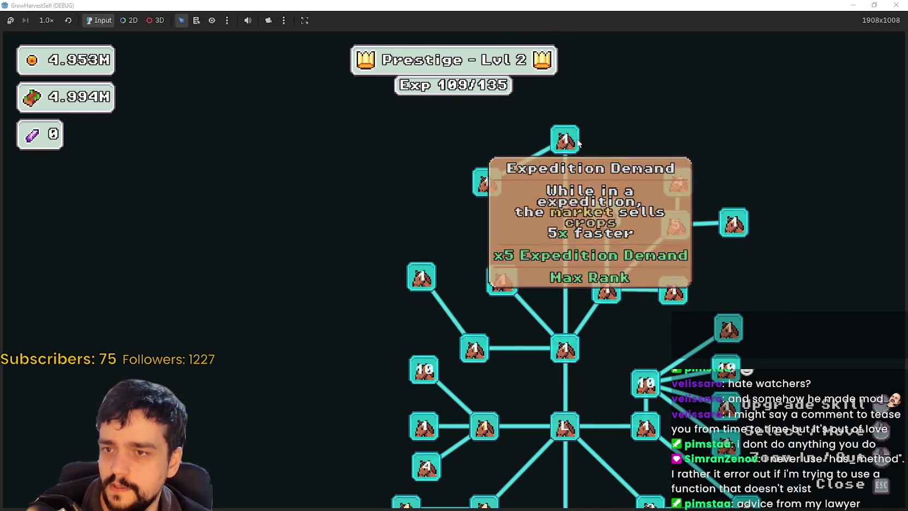
- Close the prestige skill tree and walk the player to the village portal
{"action": "left_click", "coordinate": [846, 5]}
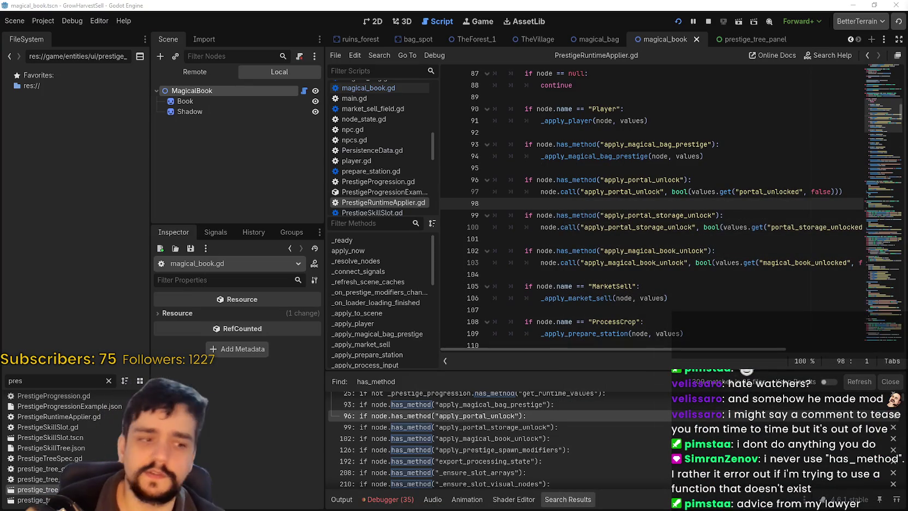
{"action": "key", "text": "alt+Tab"}
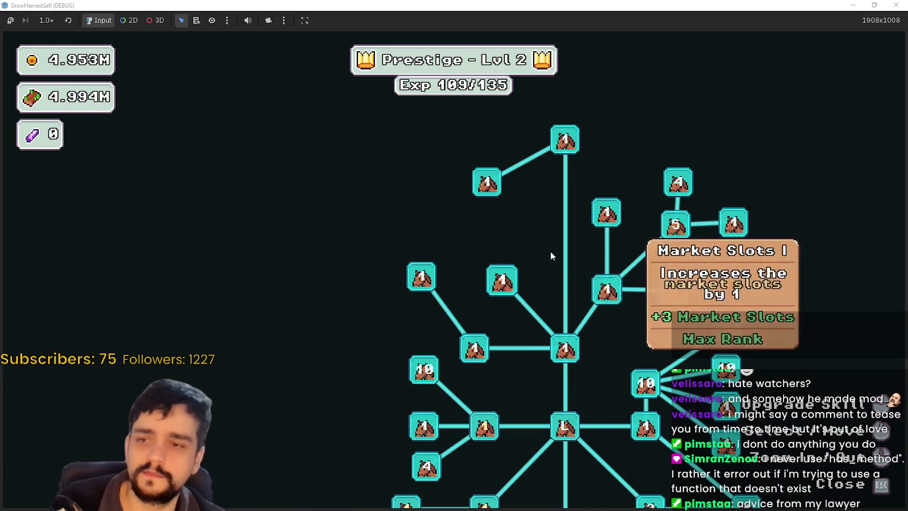
{"action": "key", "text": "Escape"}
{"action": "left_click", "coordinate": [565, 404]}
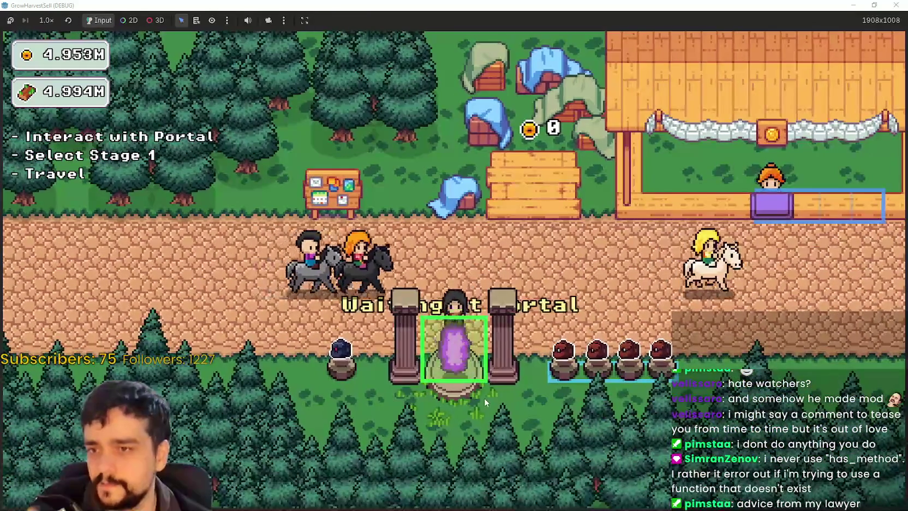
- Travel to The Forest Stage 1 and walk left toward the blue crops
{"action": "key", "text": "Return"}
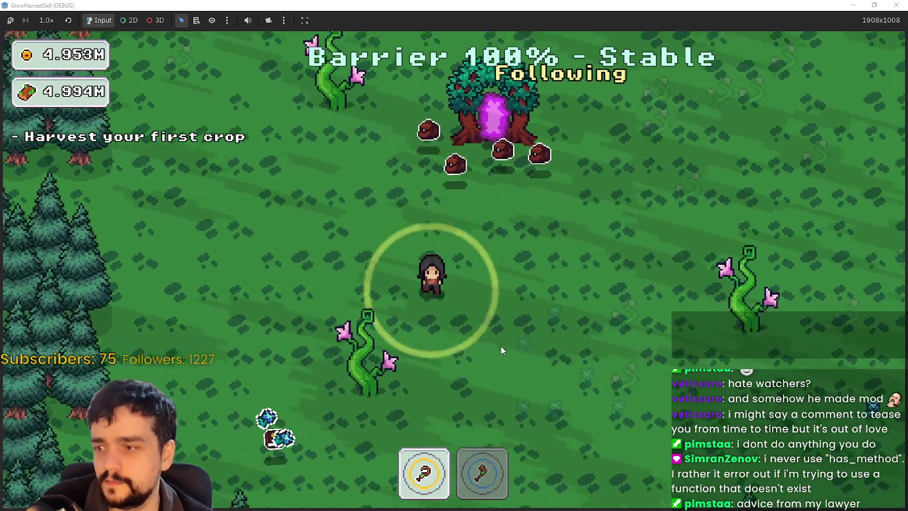
{"action": "mouse_move", "coordinate": [501, 349]}
{"action": "left_mouse_down"}
{"action": "mouse_move", "coordinate": [539, 295]}
{"action": "mouse_move", "coordinate": [552, 304]}
{"action": "left_mouse_up"}
{"action": "key", "text": "a"}
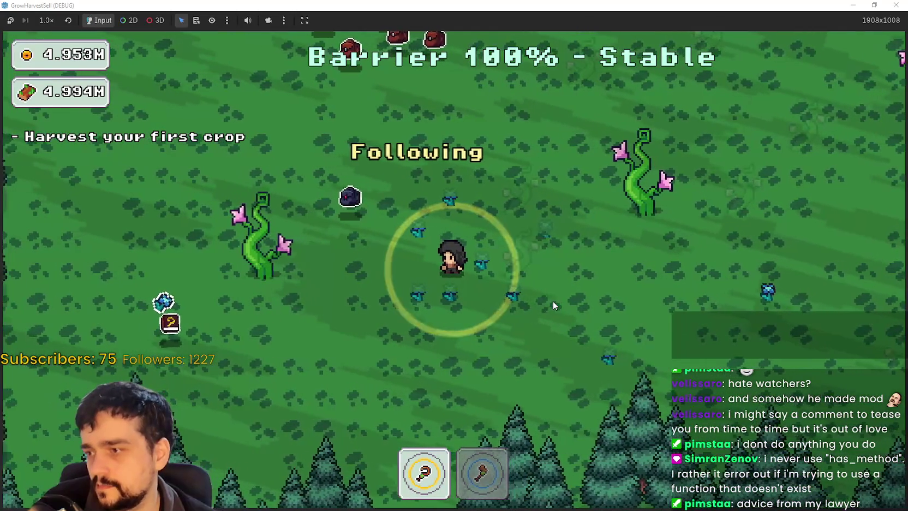
{"action": "key", "text": "a"}
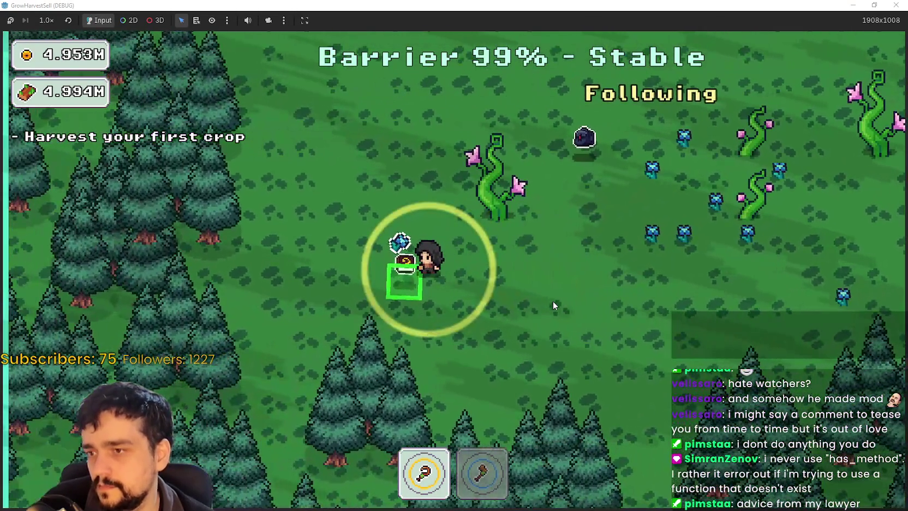
{"action": "key", "text": "w"}
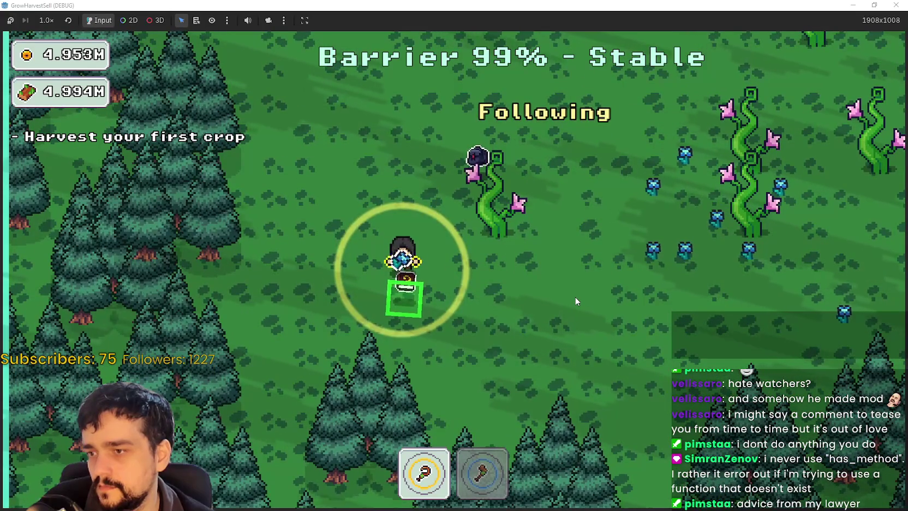
- Pick up the blue crystal crop and harvest another around the beanstalk plant
{"action": "key", "text": "s"}
{"action": "key", "text": "d"}
{"action": "key", "text": "s"}
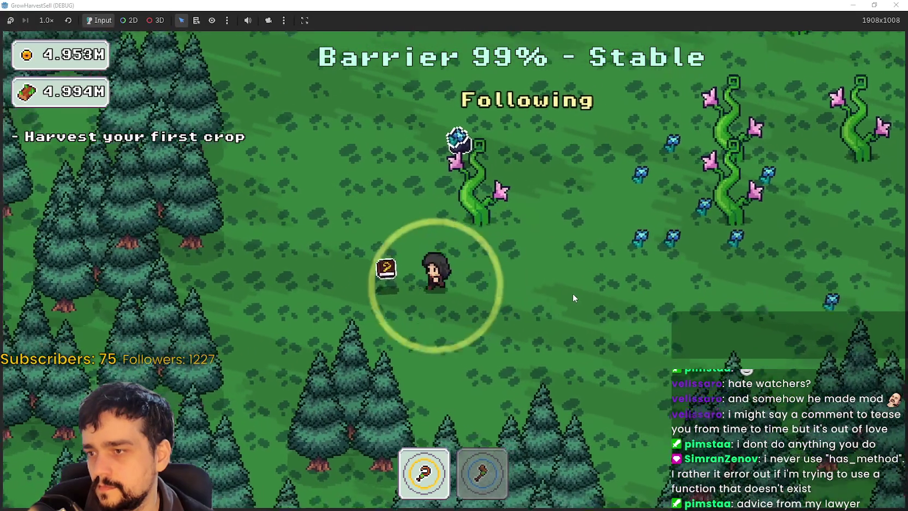
{"action": "key", "text": "a"}
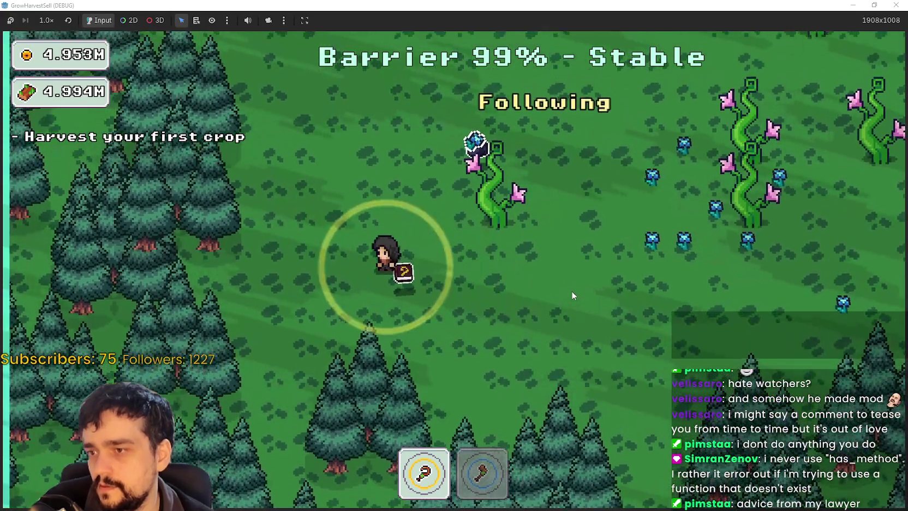
{"action": "key", "text": "d"}
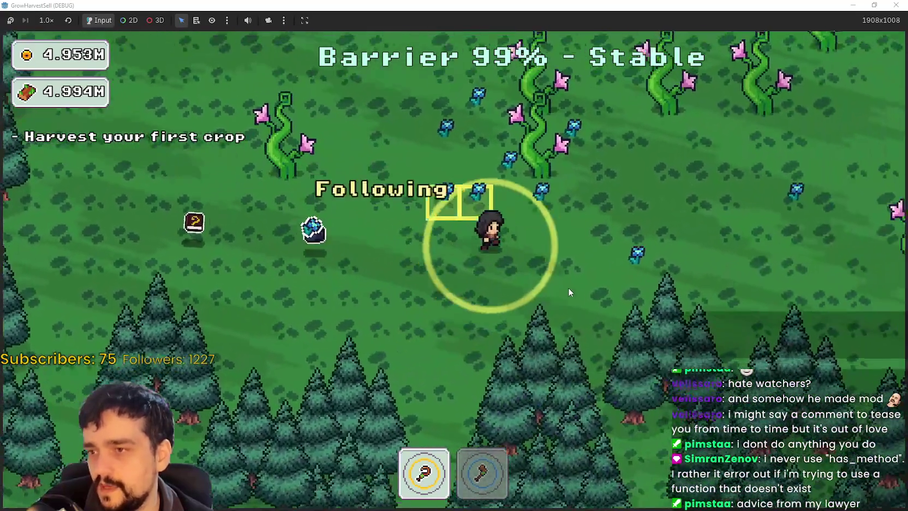
{"action": "key", "text": "w"}
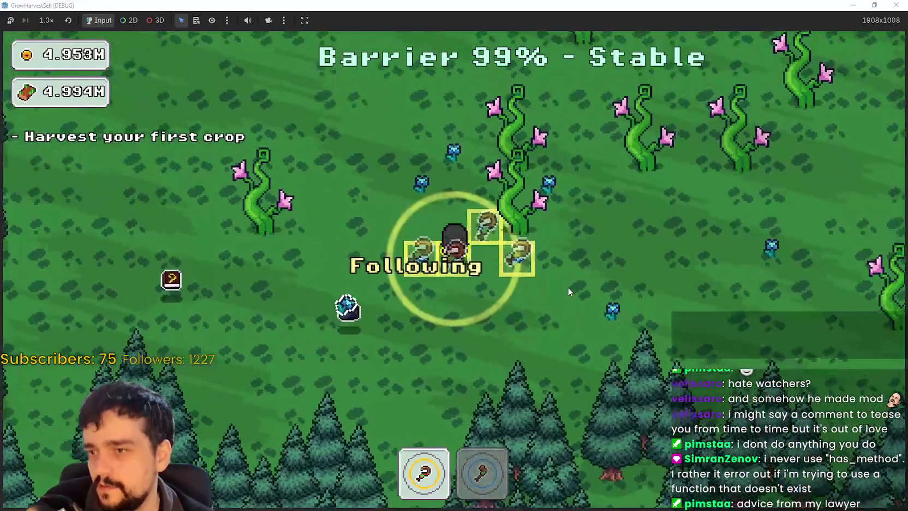
- Walk through the forest past the pine trees to the portal tree
{"action": "key", "text": "w"}
{"action": "key", "text": "a"}
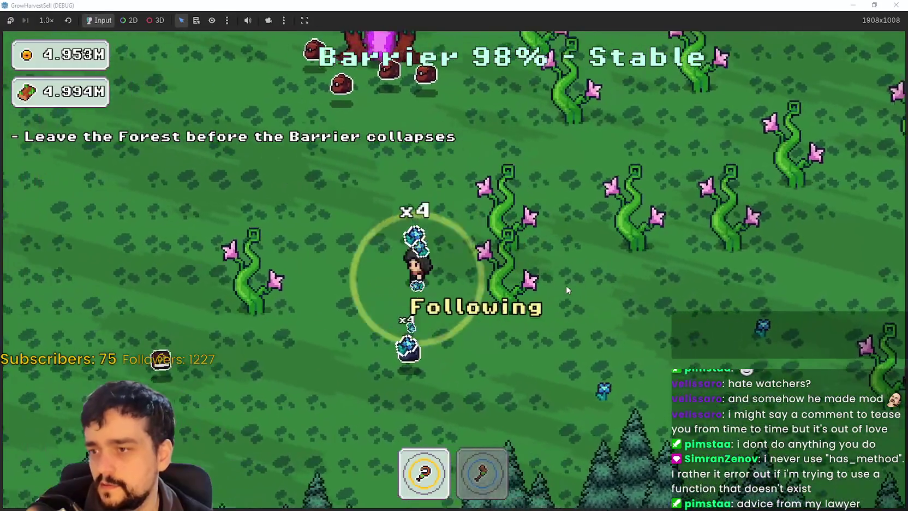
{"action": "key", "text": "a"}
{"action": "key", "text": "s"}
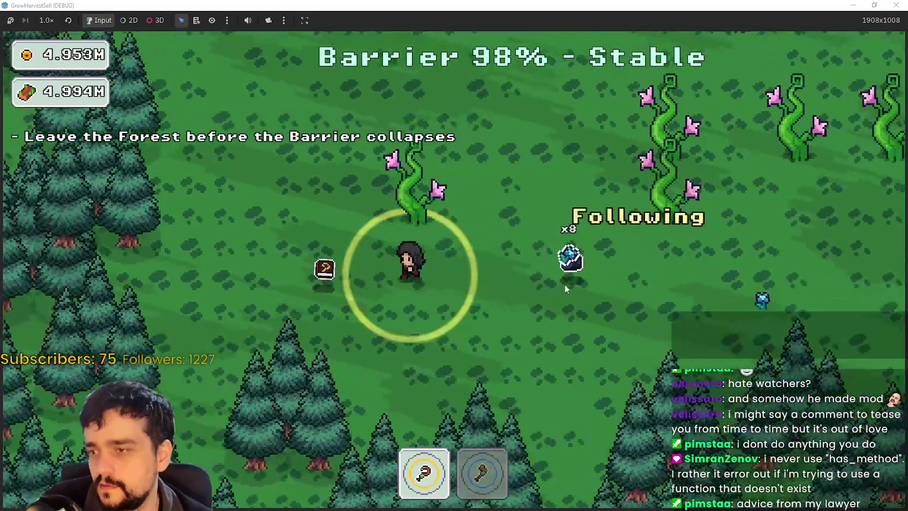
{"action": "key", "text": "w"}
{"action": "key", "text": "d"}
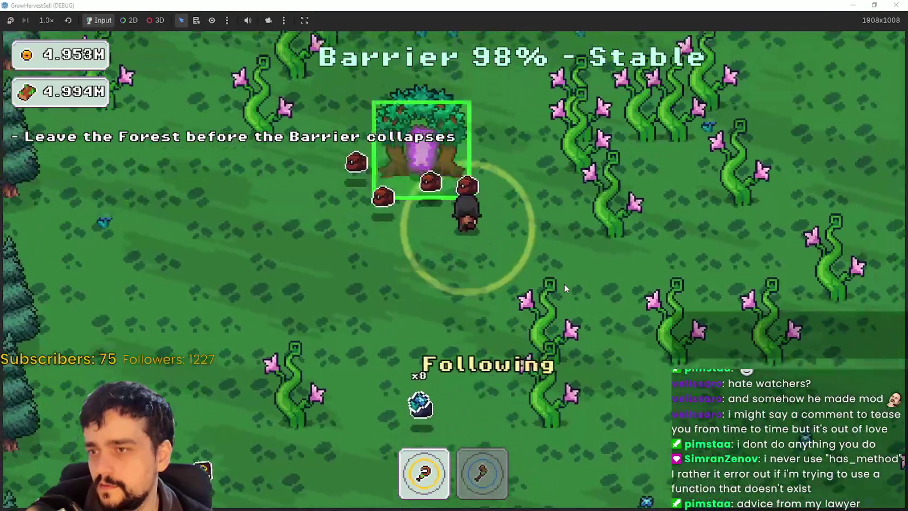
{"action": "key", "text": "d"}
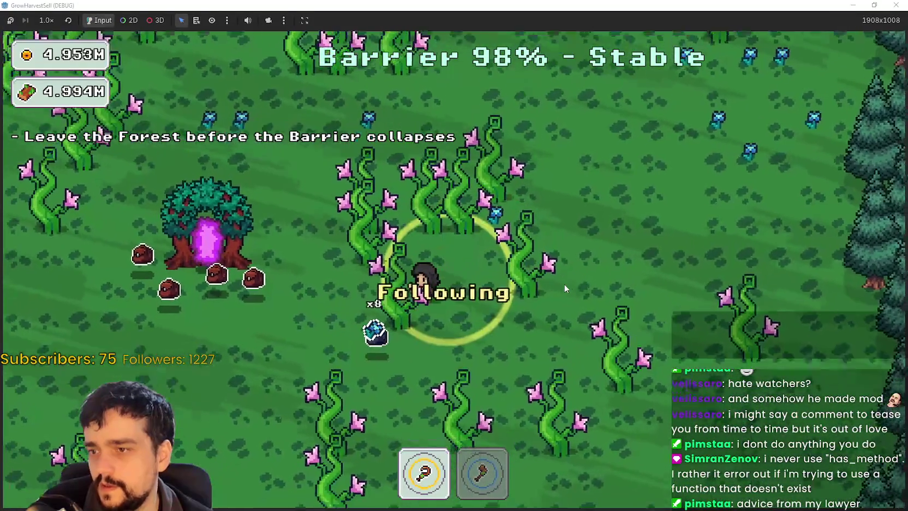
{"action": "key", "text": "a"}
- Switch to the axe, move around, then switch back to the sickle
{"action": "key", "text": "2"}
{"action": "key", "text": "w"}
{"action": "key", "text": "a"}
{"action": "key", "text": "s"}
{"action": "key", "text": "a"}
{"action": "key", "text": "s"}
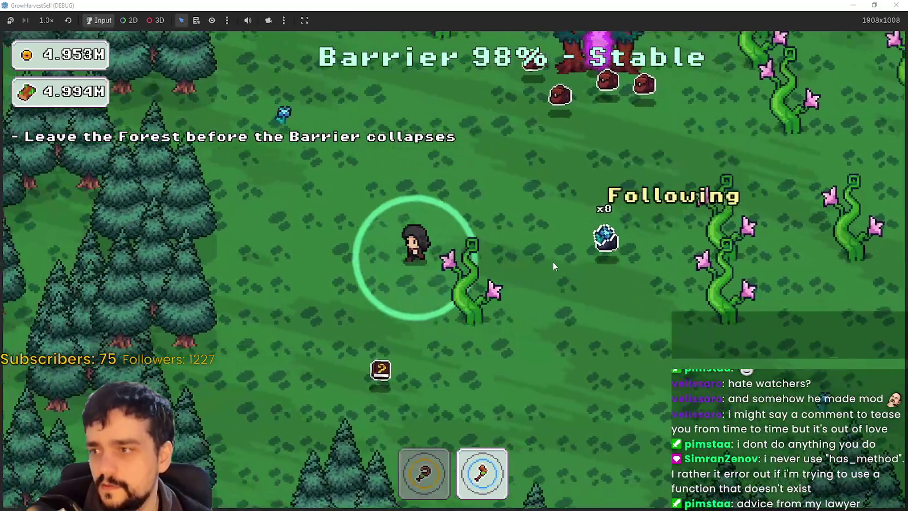
{"action": "key", "text": "w"}
{"action": "key", "text": "1"}
- Harvest the crop patch to the right of the portal tree, then return
{"action": "key", "text": "w"}
{"action": "key", "text": "d"}
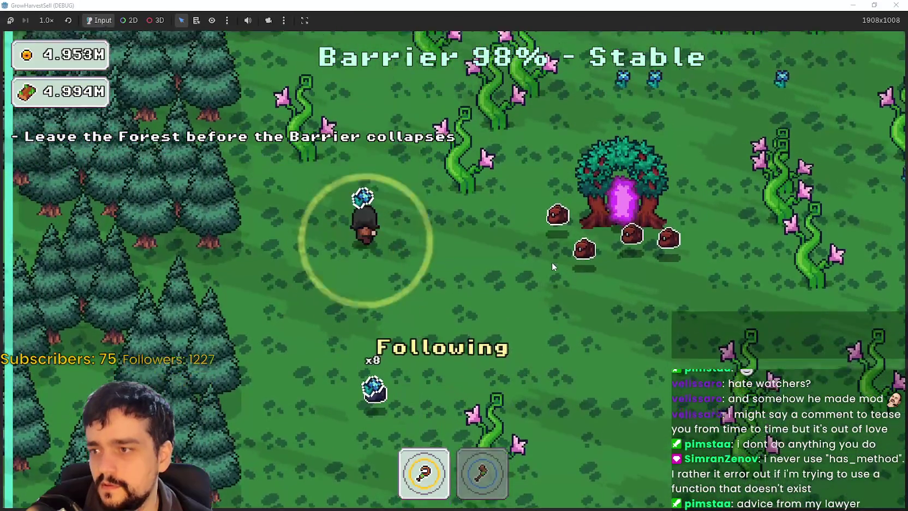
{"action": "key", "text": "d"}
{"action": "key", "text": "w"}
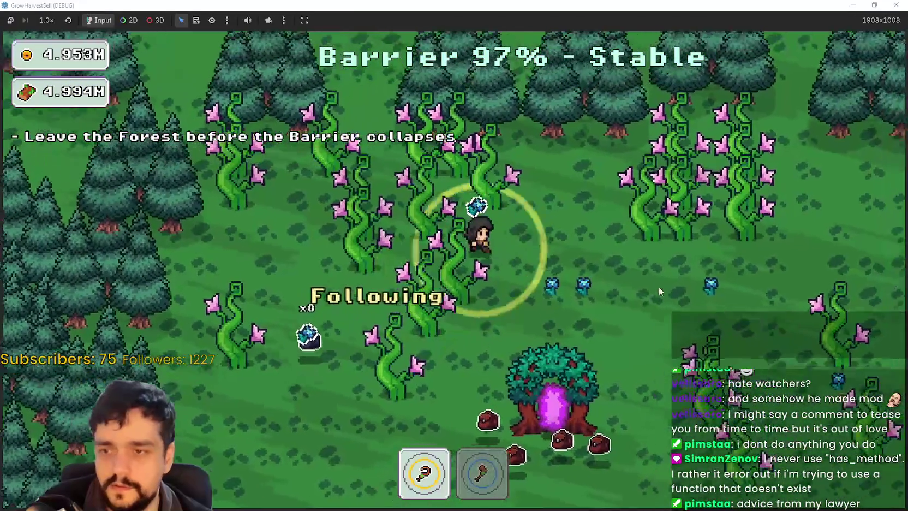
{"action": "key", "text": "d"}
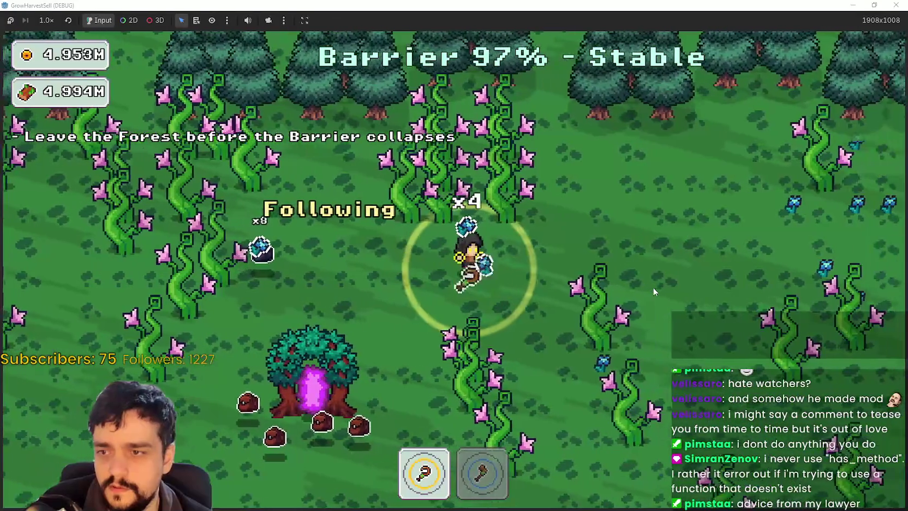
{"action": "key", "text": "d"}
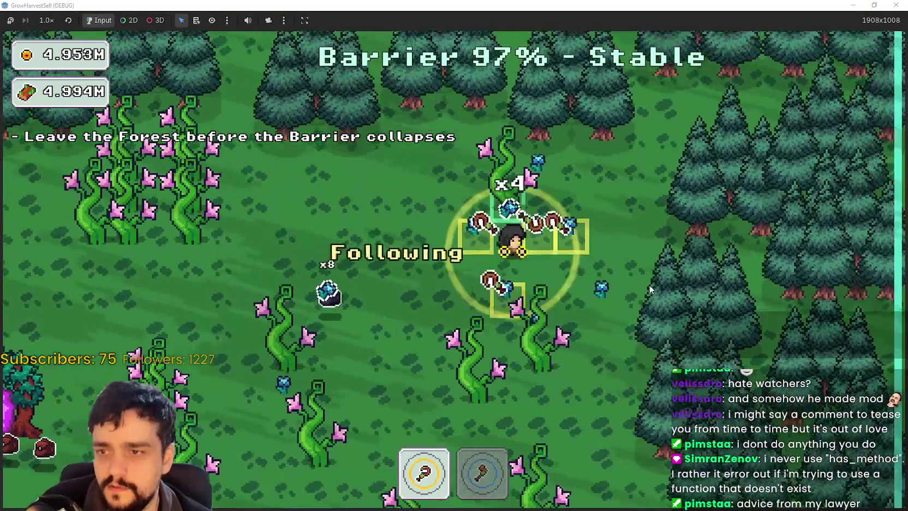
{"action": "key", "text": "a"}
{"action": "key", "text": "w"}
- Walk along the pine trees and past the vines, looping back toward the portal tree
{"action": "key", "text": "s"}
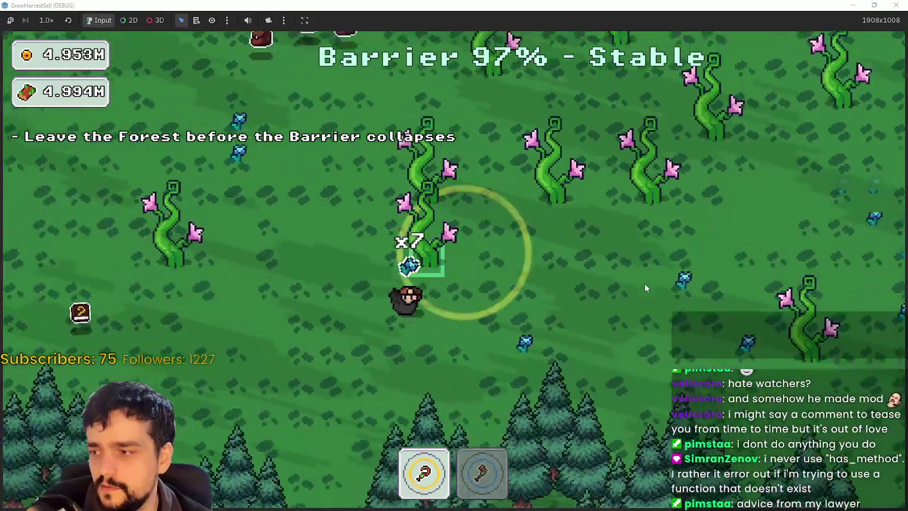
{"action": "key", "text": "a"}
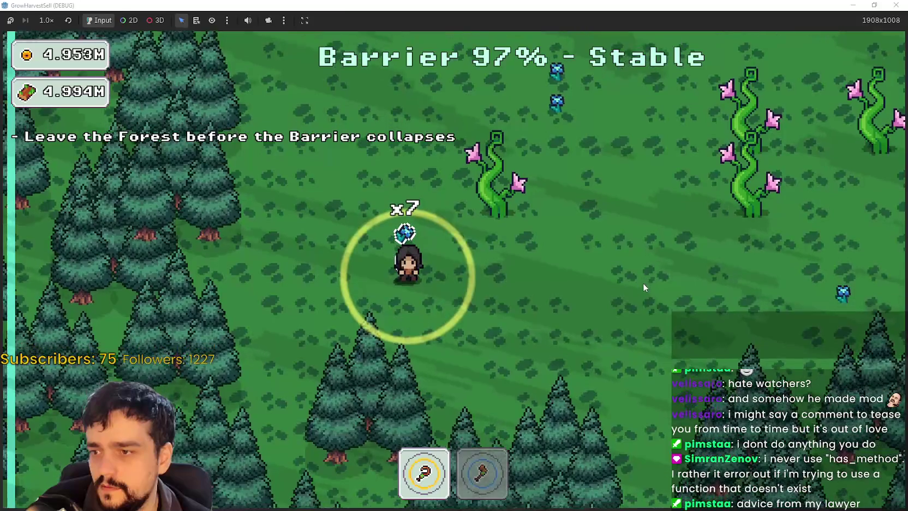
{"action": "key", "text": "w"}
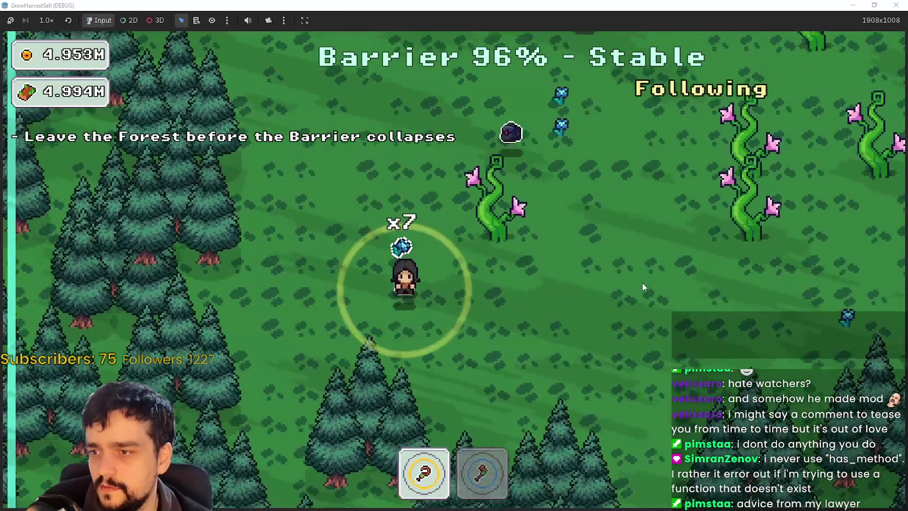
{"action": "key", "text": "d"}
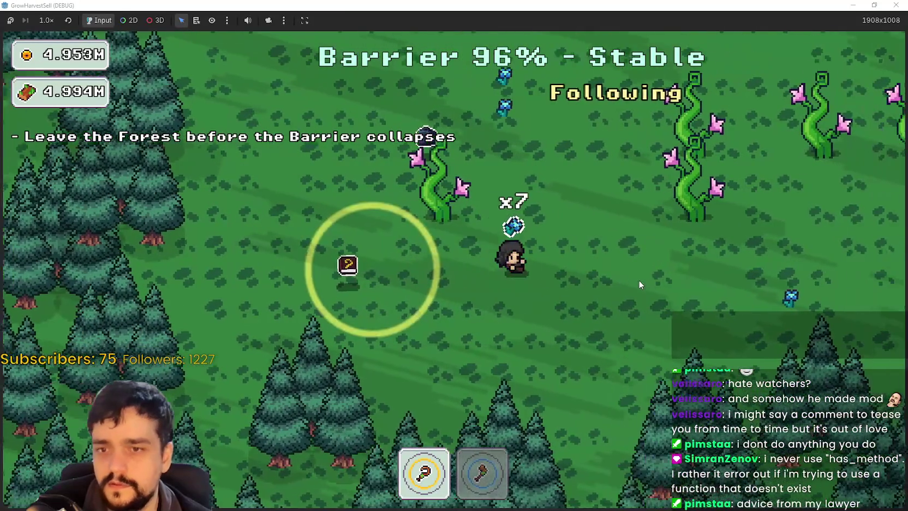
{"action": "key", "text": "d"}
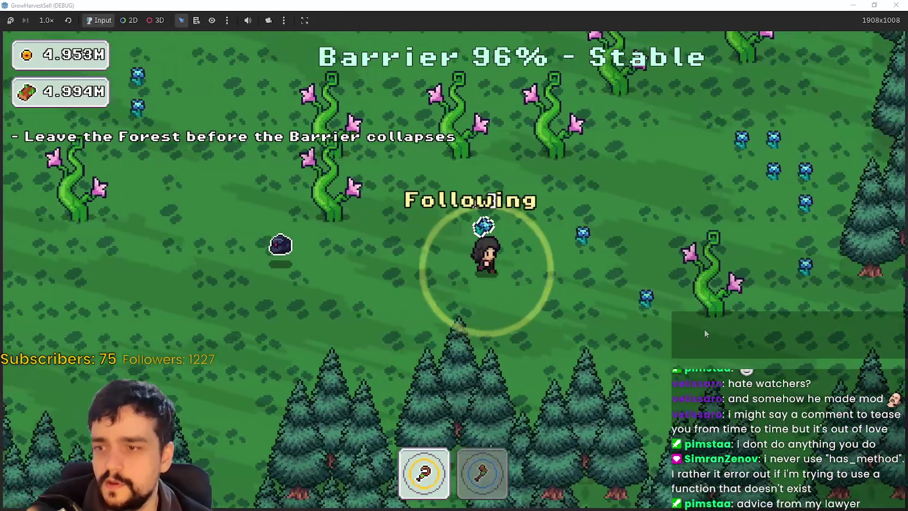
{"action": "key", "text": "d"}
{"action": "key", "text": "w"}
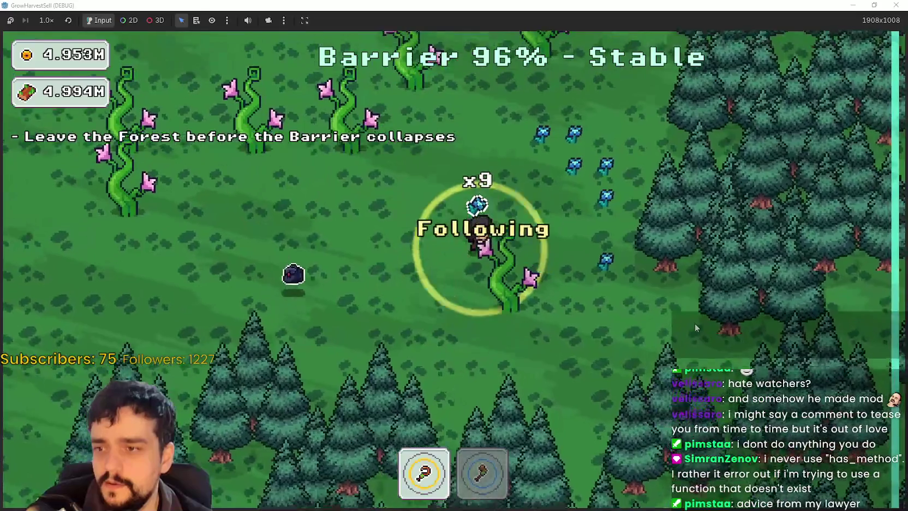
{"action": "key", "text": "a"}
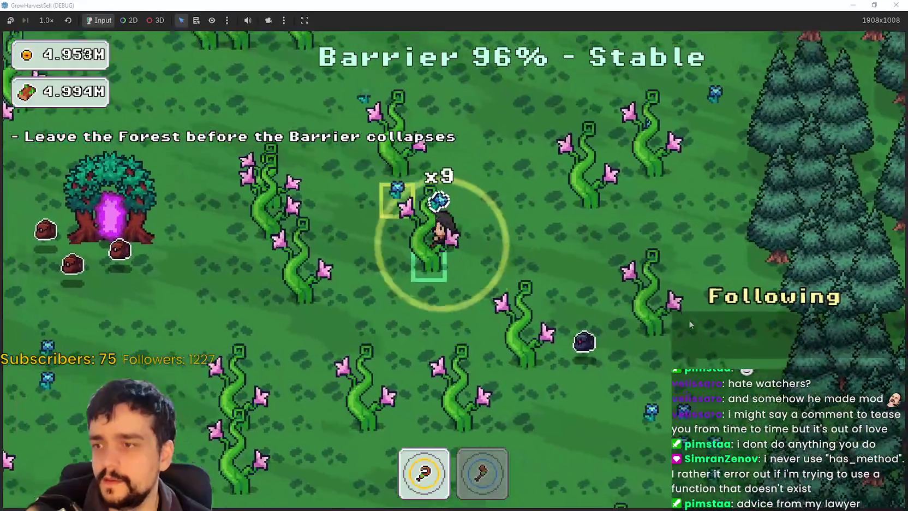
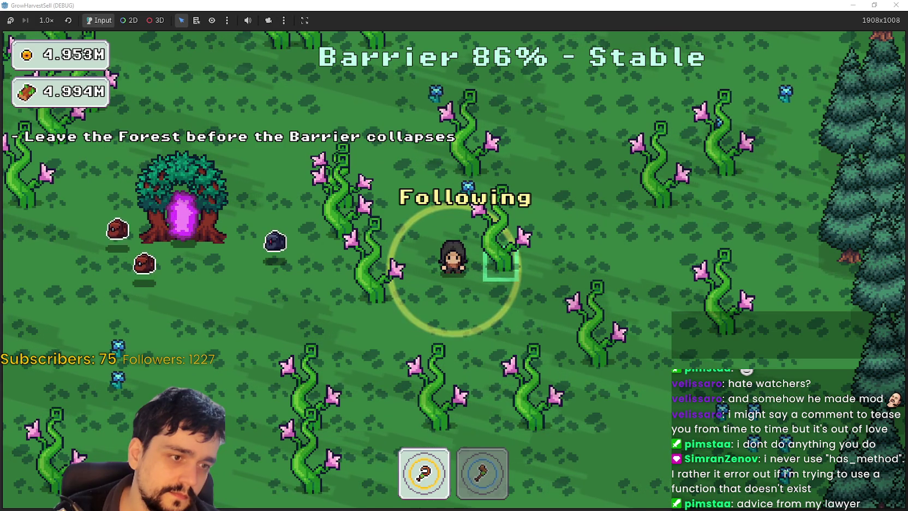
- Walk through the forest to the portal tree and enter it to return to the village
{"action": "key", "text": "a"}
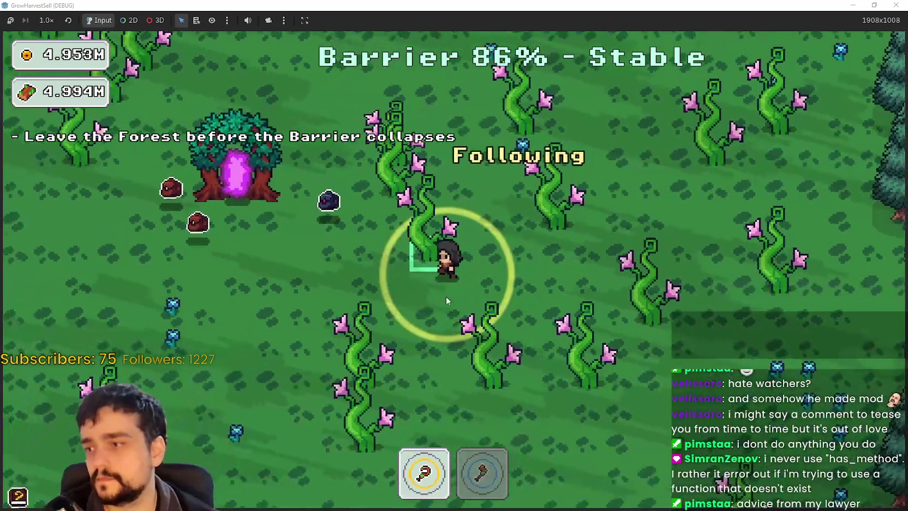
{"action": "key", "text": "a"}
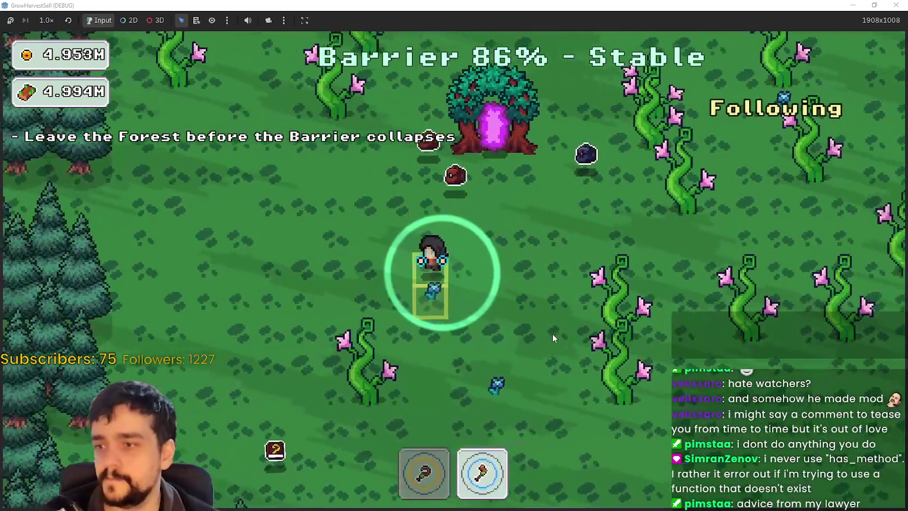
{"action": "key", "text": "s"}
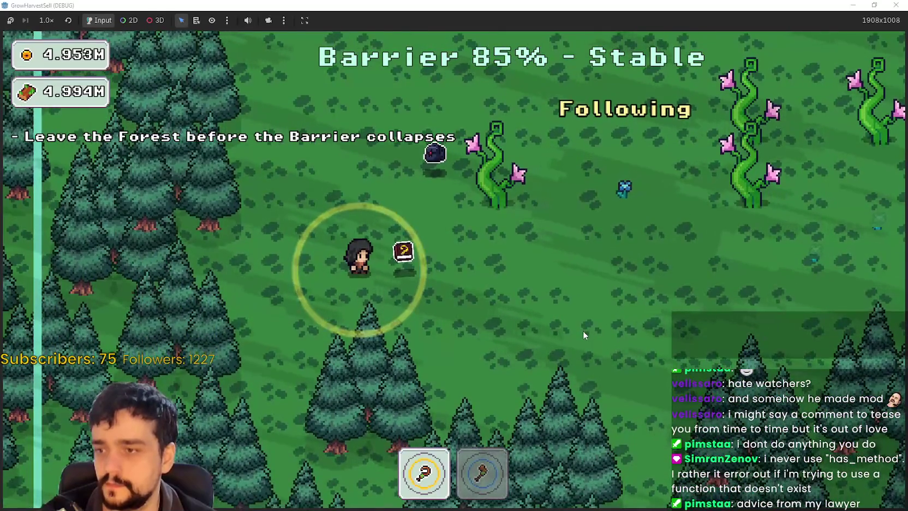
{"action": "key", "text": "w"}
{"action": "key", "text": "d"}
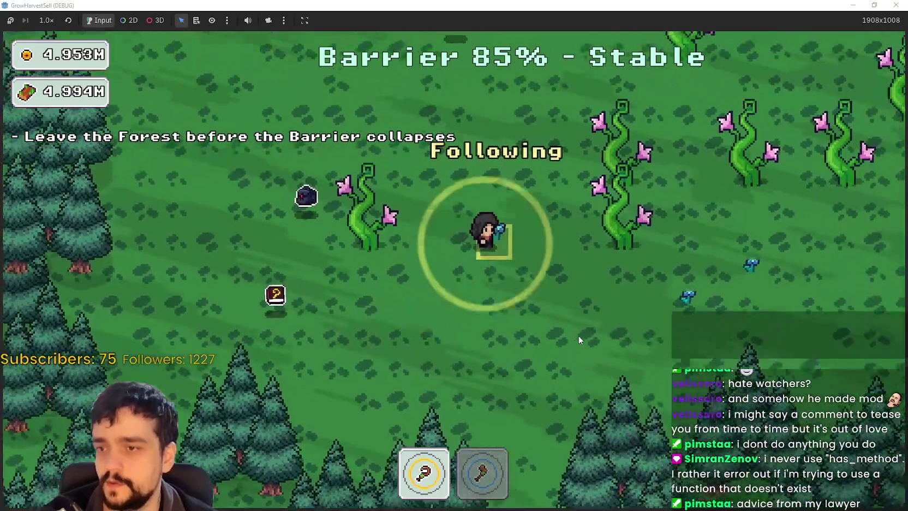
{"action": "key", "text": "a"}
{"action": "key", "text": "w"}
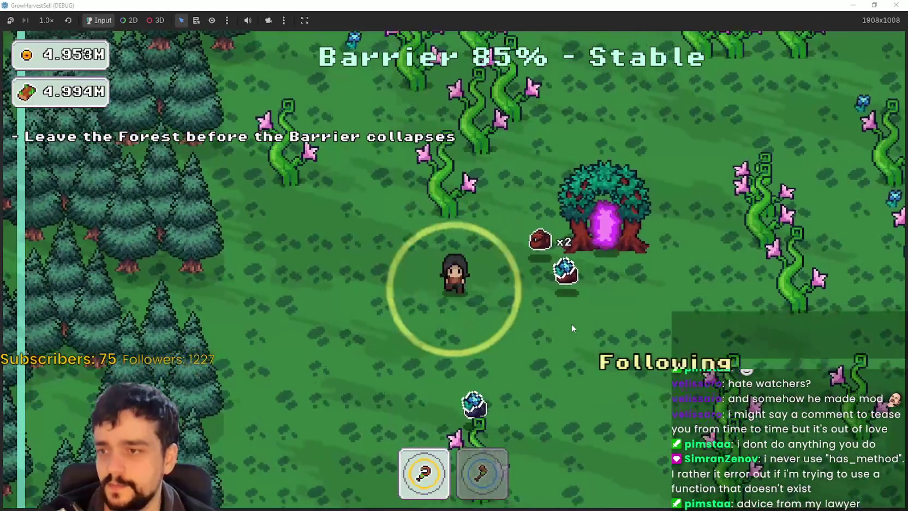
{"action": "key", "text": "s"}
{"action": "key", "text": "d"}
{"action": "key", "text": "w"}
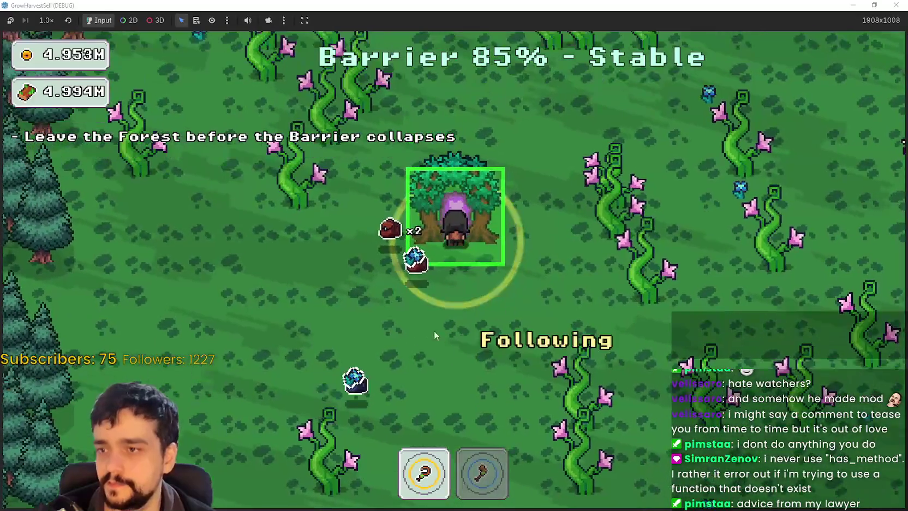
{"action": "key", "text": "e"}
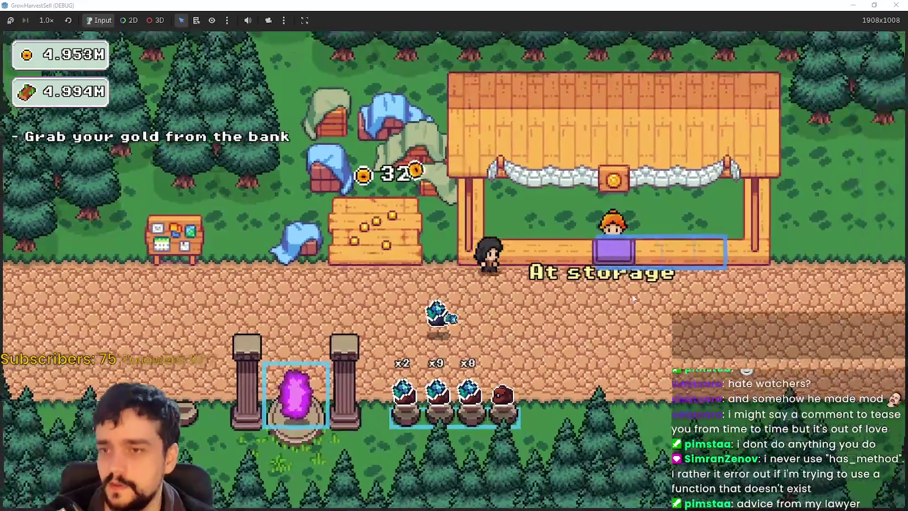
- Open the prestige tree and rank up Forest 1–3 Spawn Rate three times
{"action": "key", "text": "p"}
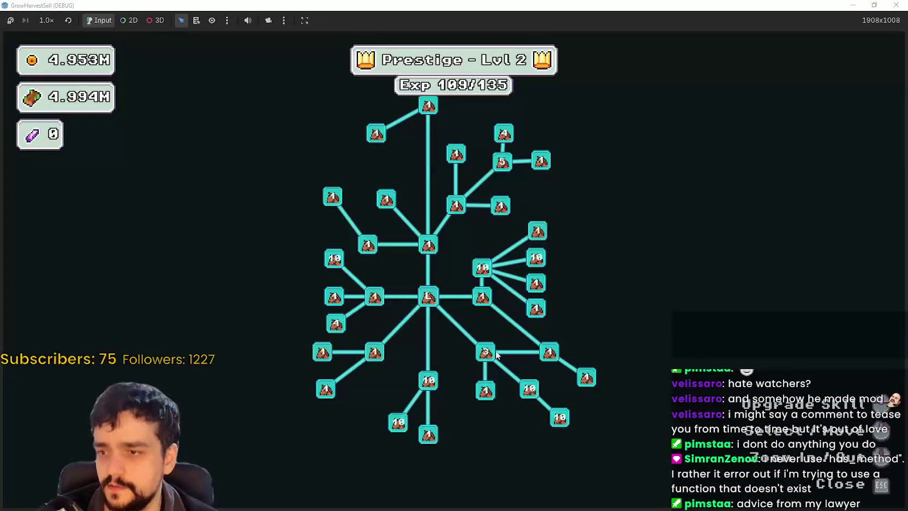
{"action": "left_click", "coordinate": [377, 332]}
{"action": "left_click", "coordinate": [377, 333]}
{"action": "left_click", "coordinate": [376, 333]}
{"action": "left_click", "coordinate": [376, 333]}
{"action": "left_click", "coordinate": [376, 333]}
{"action": "left_click", "coordinate": [376, 333]}
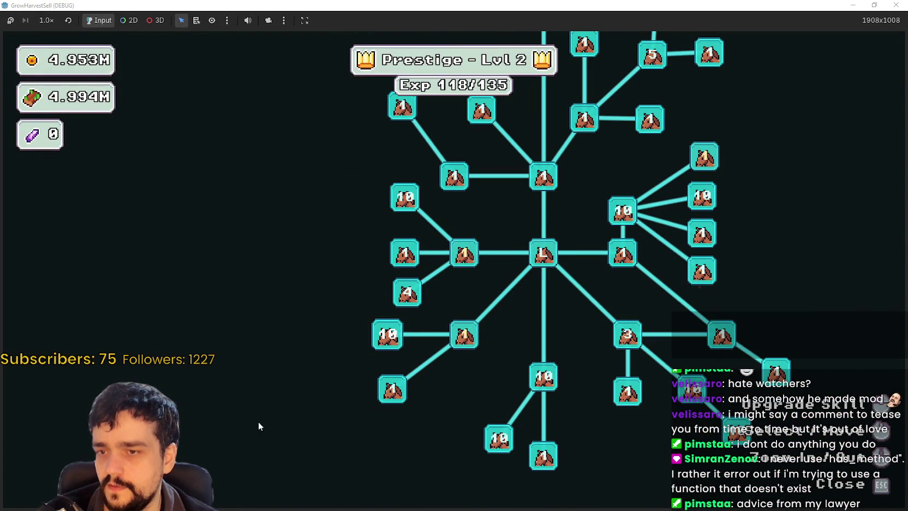
- Raise Crop Domain Damage to rank 10, then close the skill tree
{"action": "mouse_move", "coordinate": [466, 348]}
{"action": "mouse_move", "coordinate": [540, 377]}
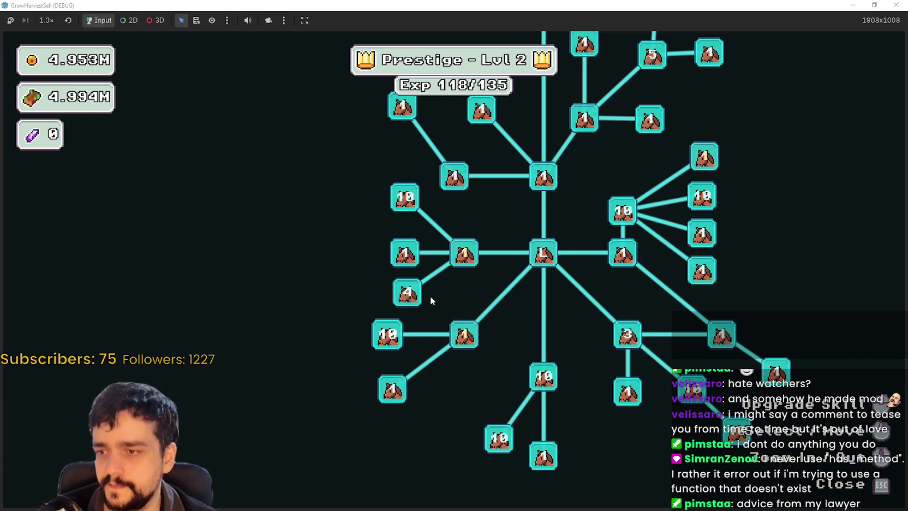
{"action": "scroll", "coordinate": [463, 327], "scroll_direction": "up", "scroll_amount": 1}
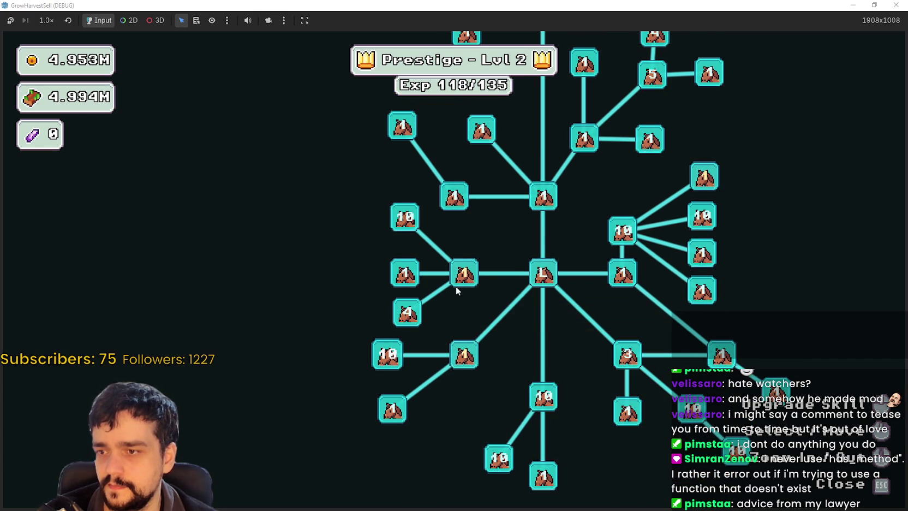
{"action": "left_click", "coordinate": [460, 279]}
{"action": "left_click", "coordinate": [459, 279]}
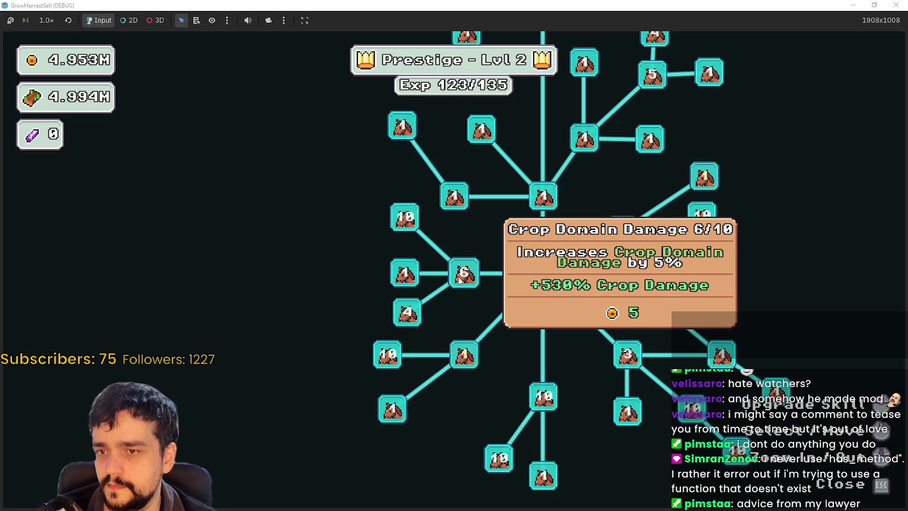
{"action": "left_click", "coordinate": [459, 279]}
{"action": "left_click", "coordinate": [459, 279]}
{"action": "mouse_move", "coordinate": [390, 360]}
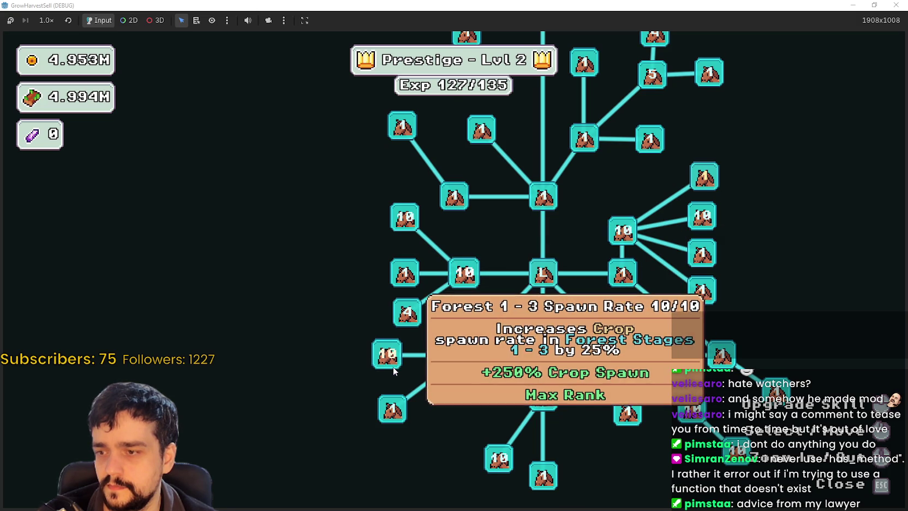
{"action": "mouse_move", "coordinate": [645, 401]}
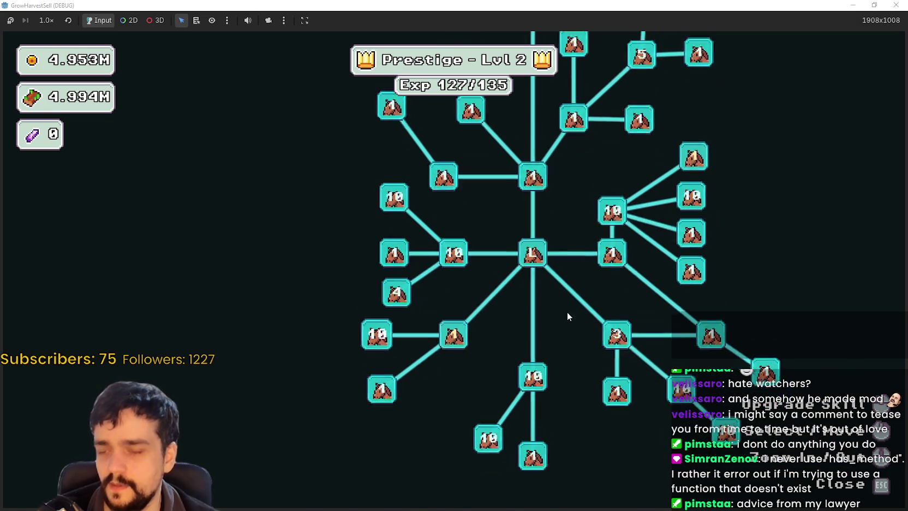
{"action": "key", "text": "Escape"}
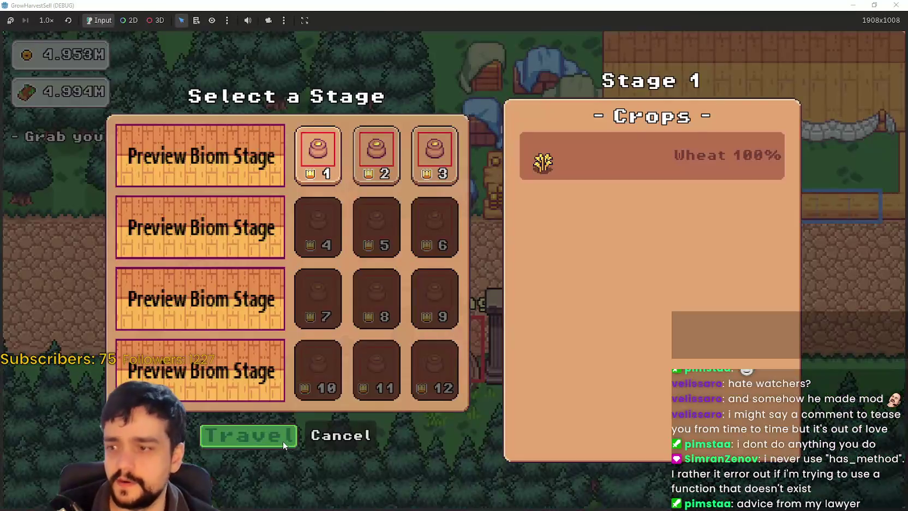
- Travel through the village portal into the first forest, then switch to the Steam discussion page
{"action": "left_click", "coordinate": [282, 442]}
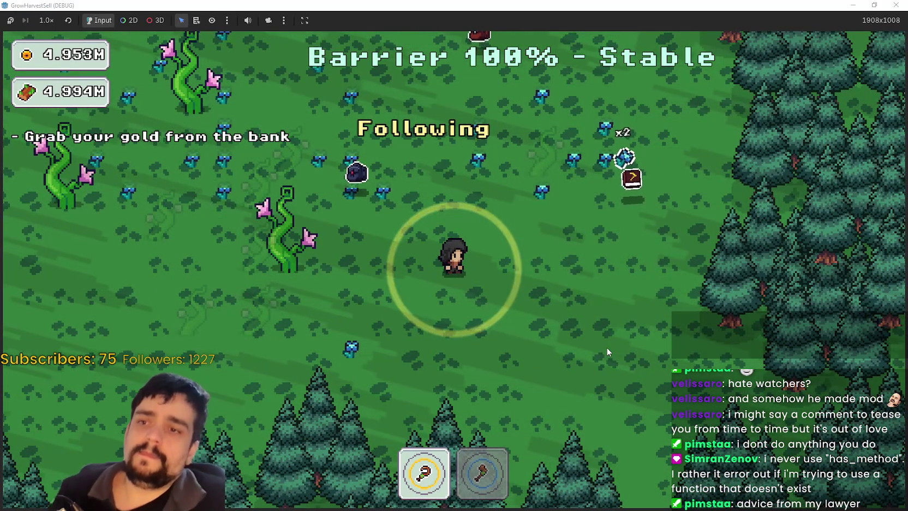
{"action": "key", "text": "w"}
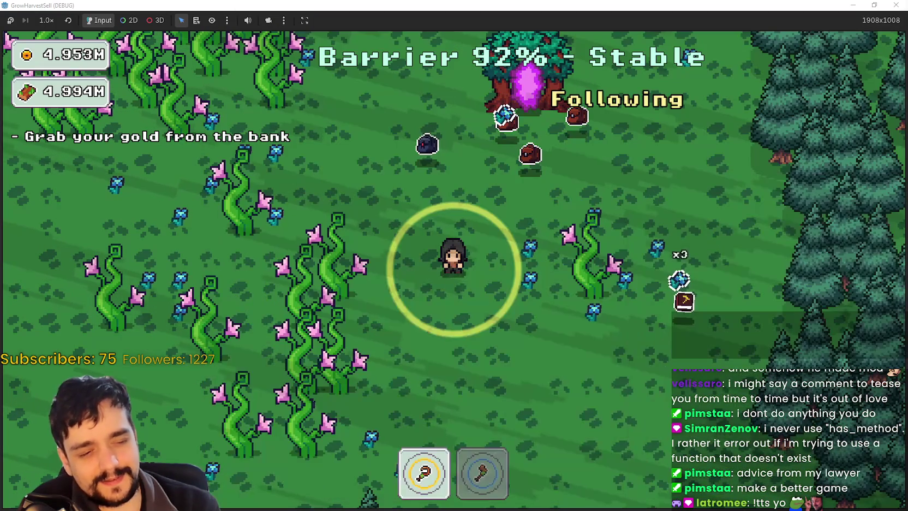
{"action": "key", "text": "alt+Tab"}
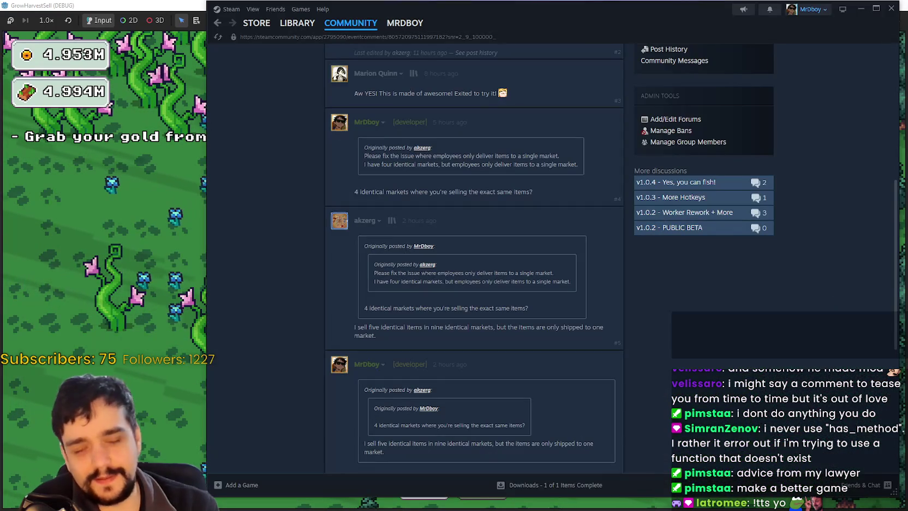
- Switch from the Steam discussion thread back to the GrowHarvestSell window
{"action": "key", "text": "alt+Tab"}
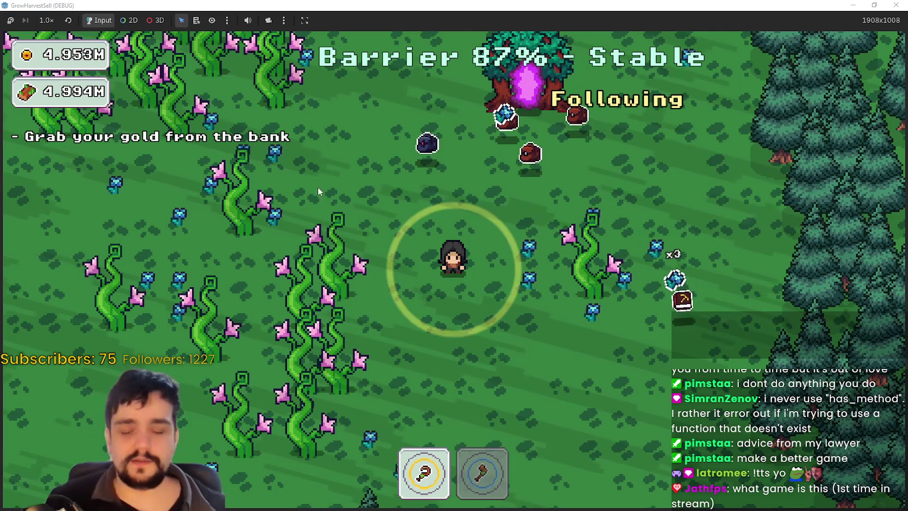
- Equip the axe and chop the forest beanstalks into logs
{"action": "key", "text": "a+s"}
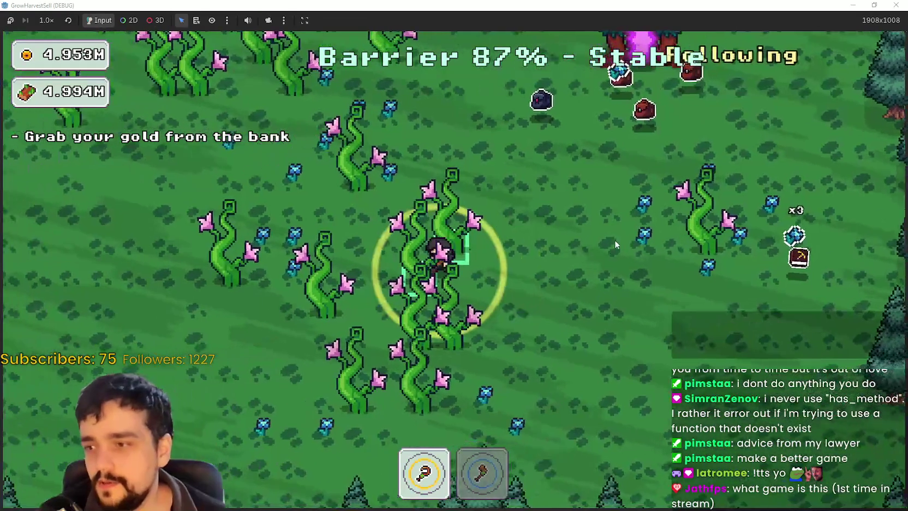
{"action": "key", "text": "w+a"}
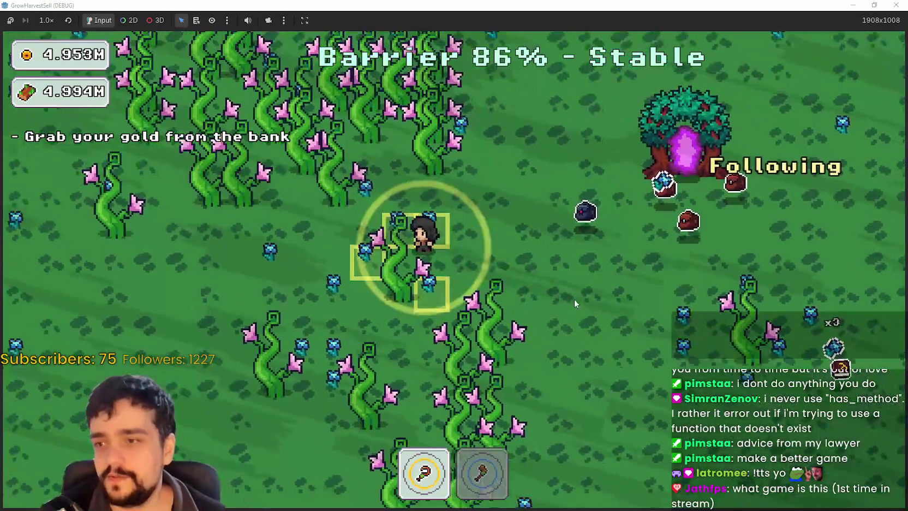
{"action": "key", "text": "d"}
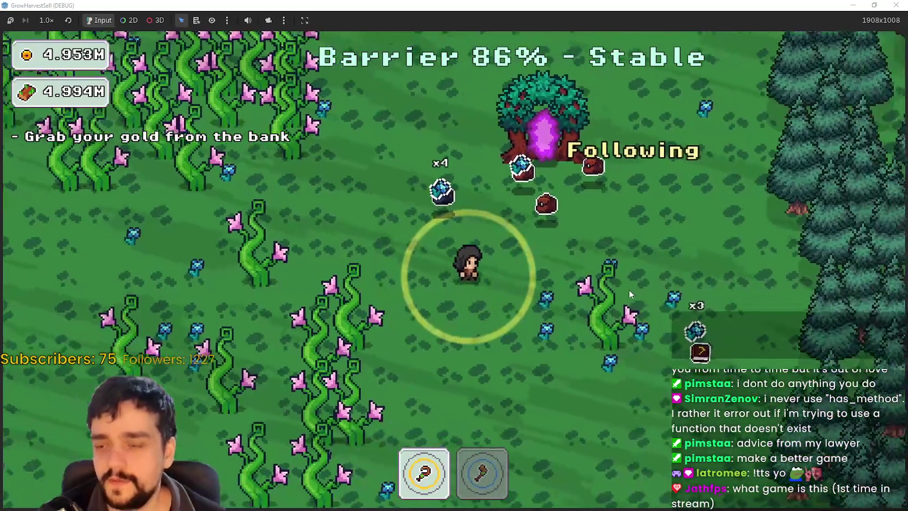
{"action": "key", "text": "s+a"}
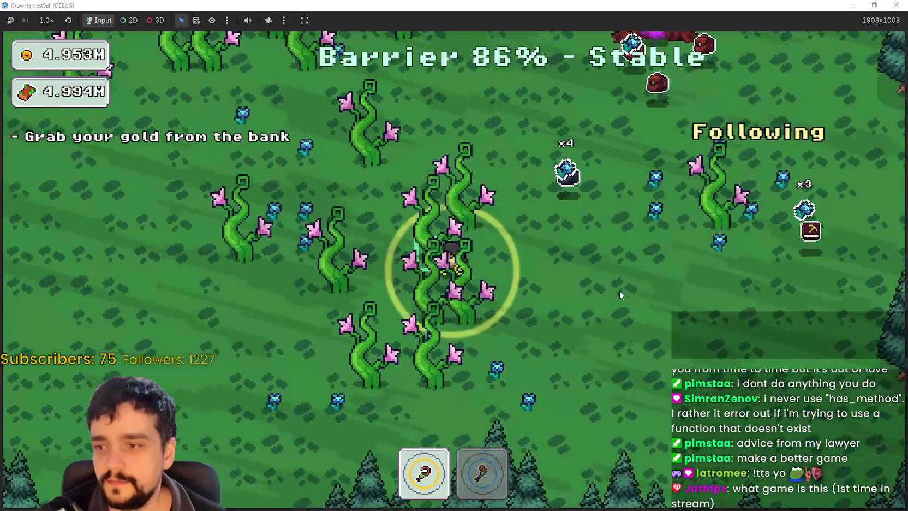
{"action": "key", "text": "2"}
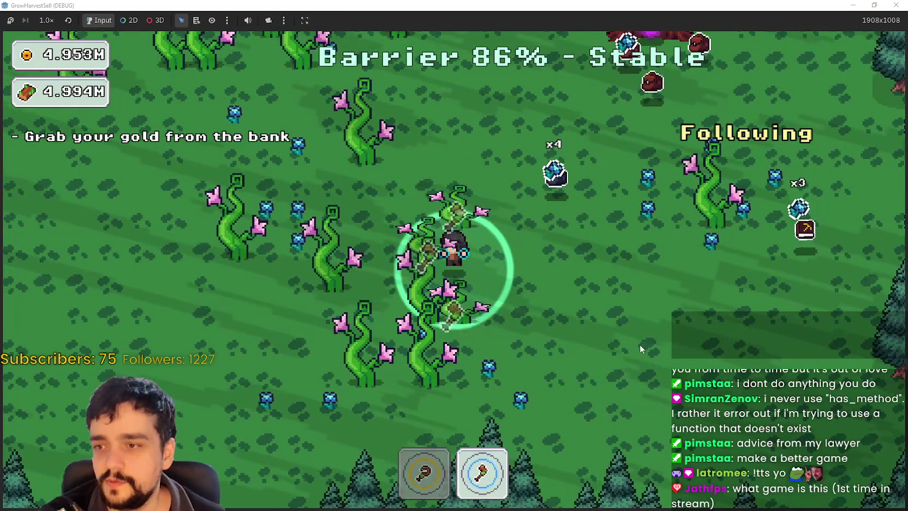
{"action": "key", "text": "w+a"}
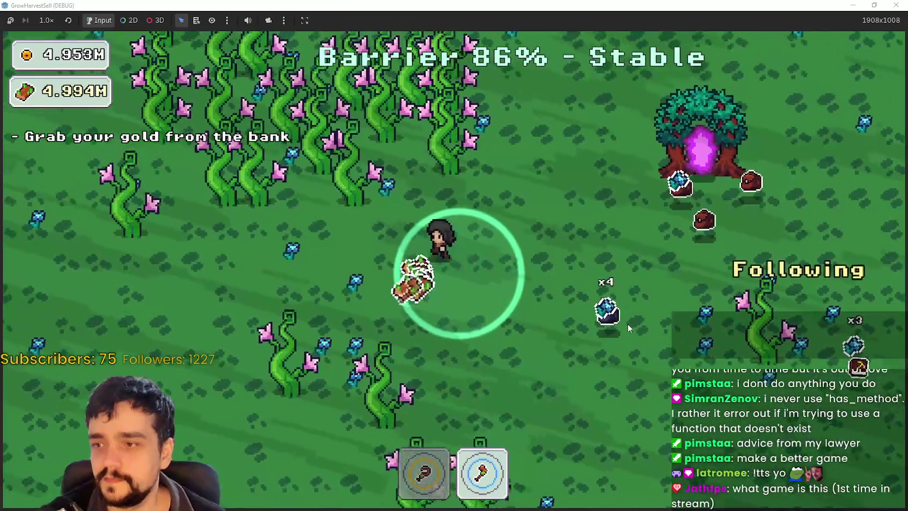
{"action": "key", "text": "w+a"}
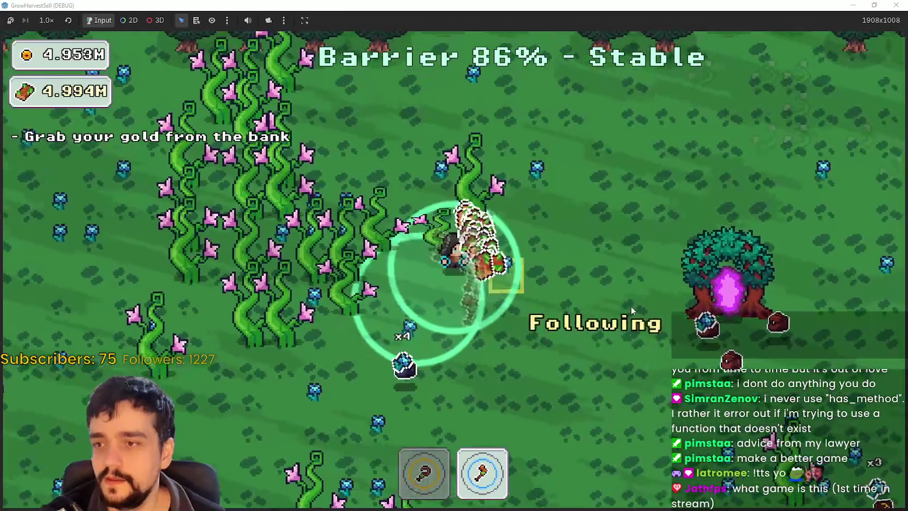
{"action": "key", "text": "a"}
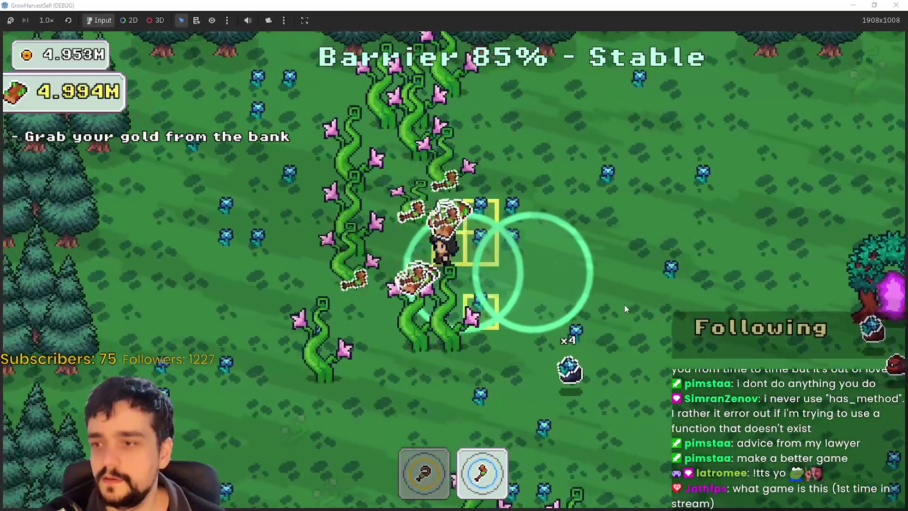
{"action": "key", "text": "w+a"}
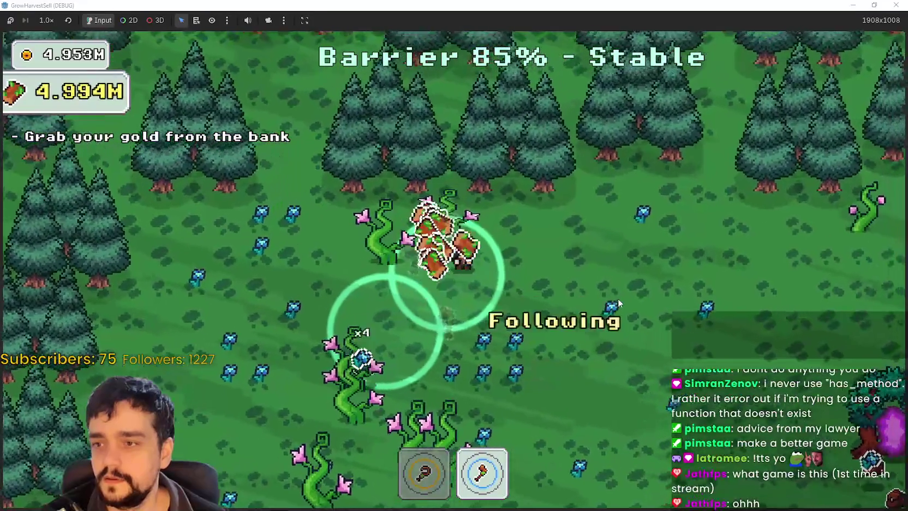
- Walk back to the portal tree and enter it to return to the village
{"action": "key", "text": "s+d"}
{"action": "key", "text": "1"}
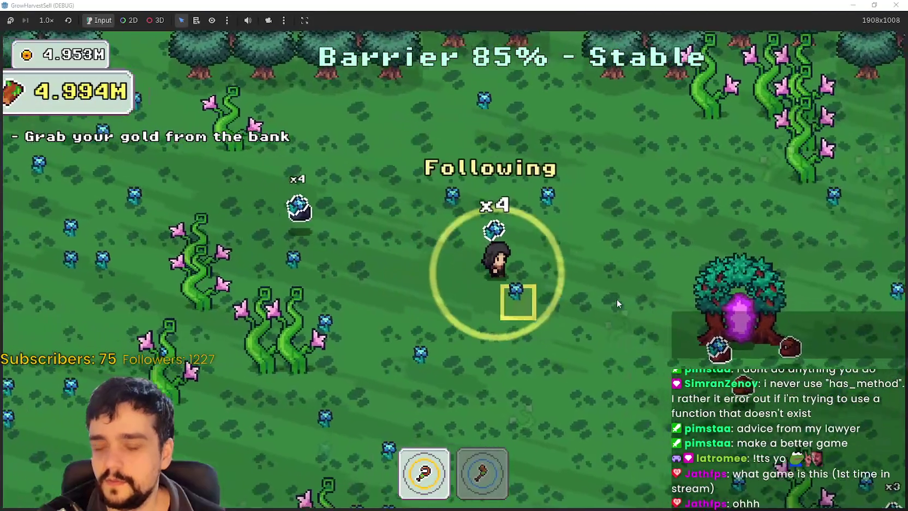
{"action": "key", "text": "d"}
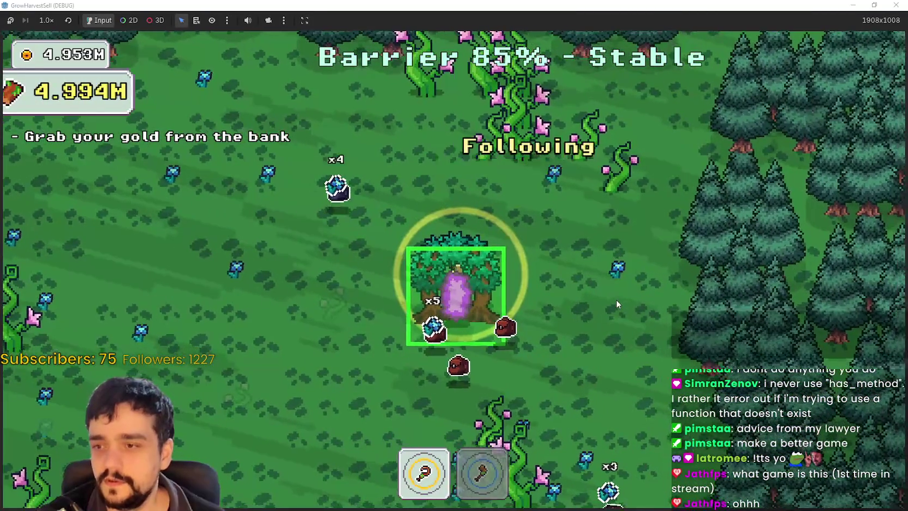
{"action": "key", "text": "e"}
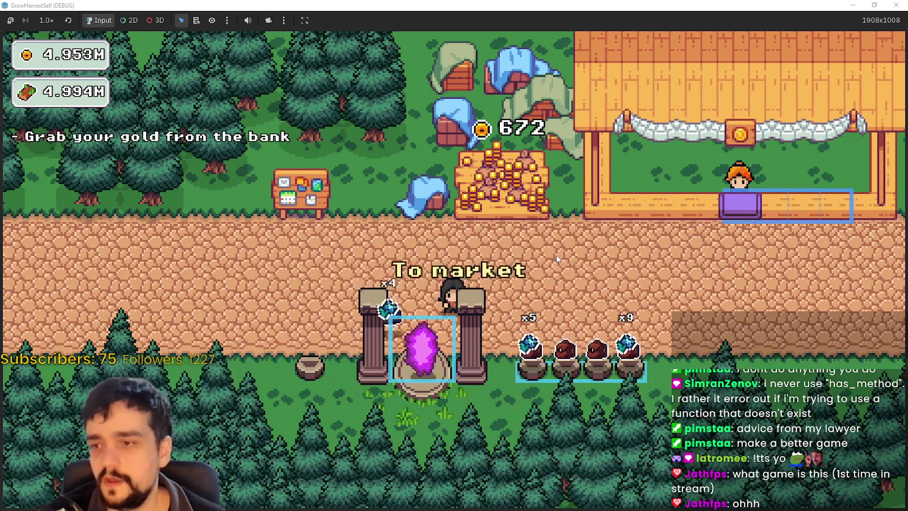
- Walk the character around the village between the market, storage and portal
{"action": "key", "text": "d"}
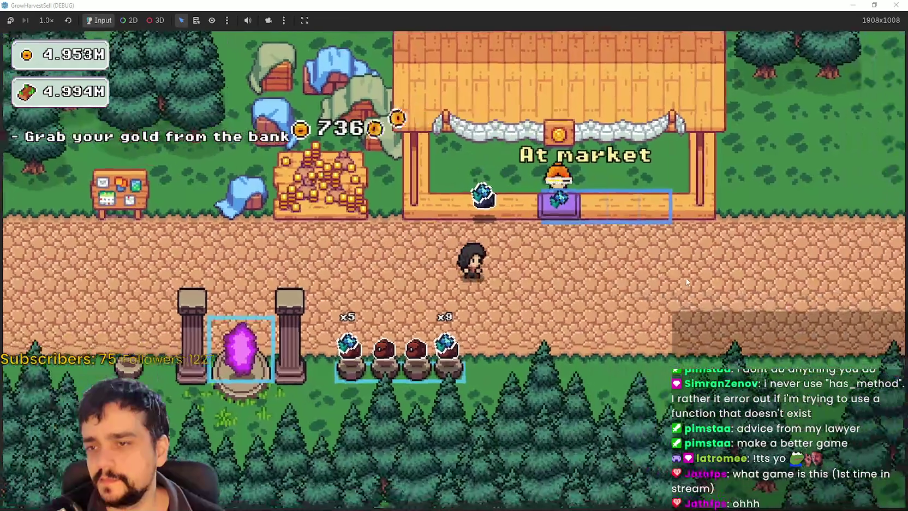
{"action": "key", "text": "d"}
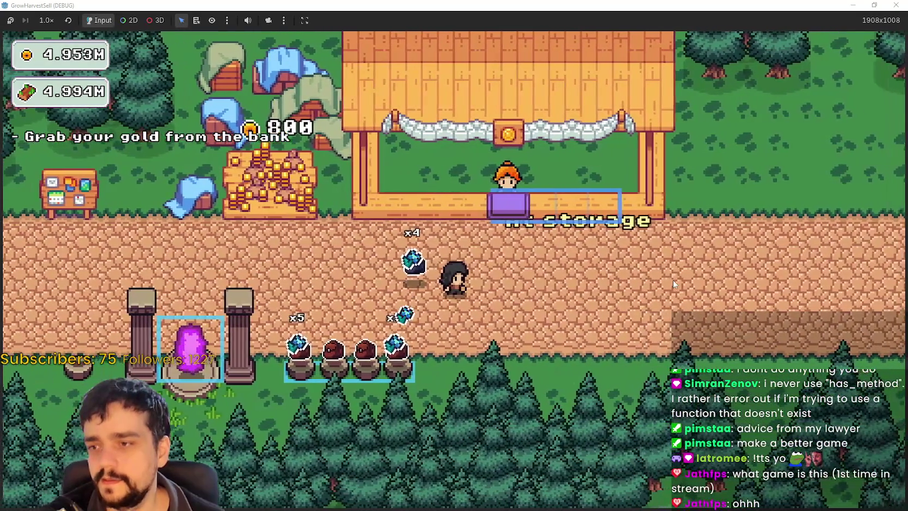
{"action": "key", "text": "a"}
{"action": "key", "text": "s"}
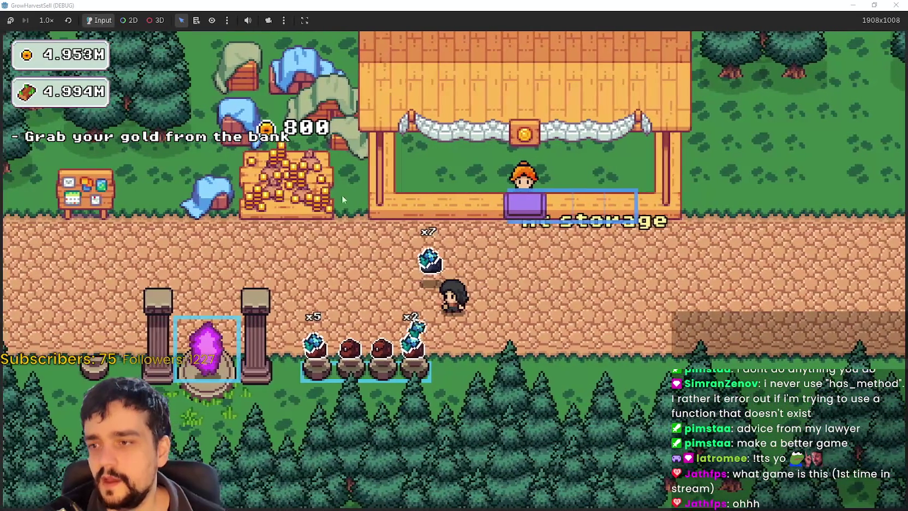
{"action": "key", "text": "a"}
{"action": "key", "text": "w"}
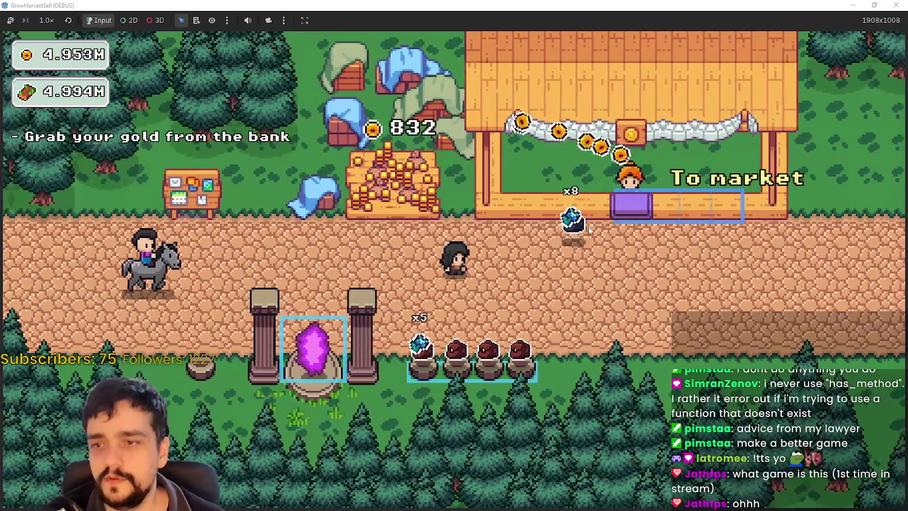
{"action": "key", "text": "a"}
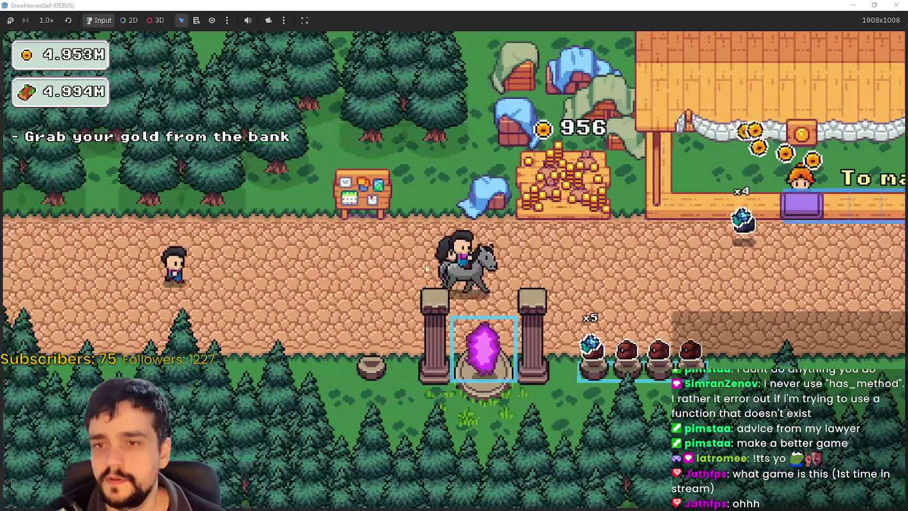
{"action": "key", "text": "d"}
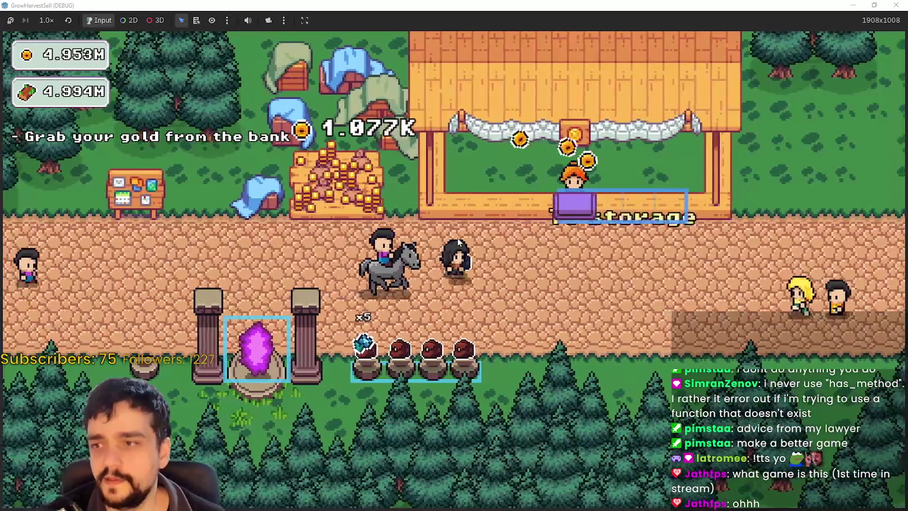
{"action": "key", "text": "d"}
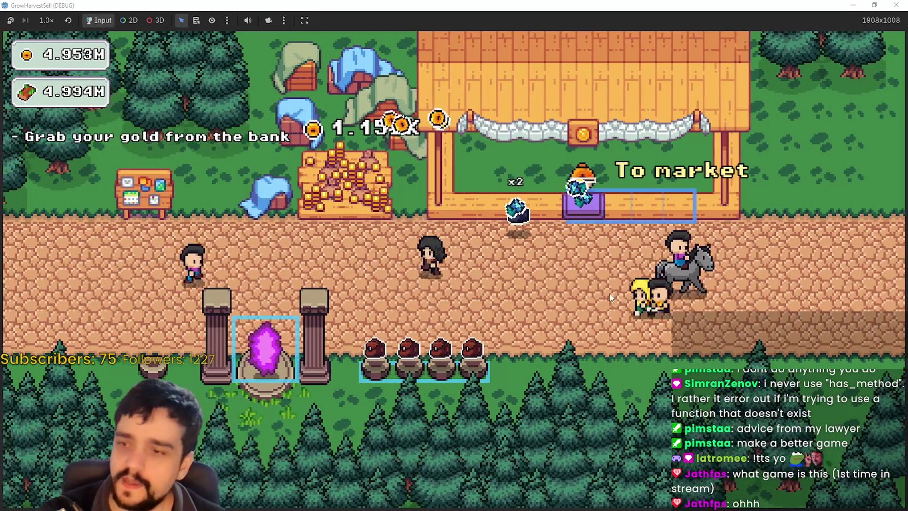
{"action": "key", "text": "a"}
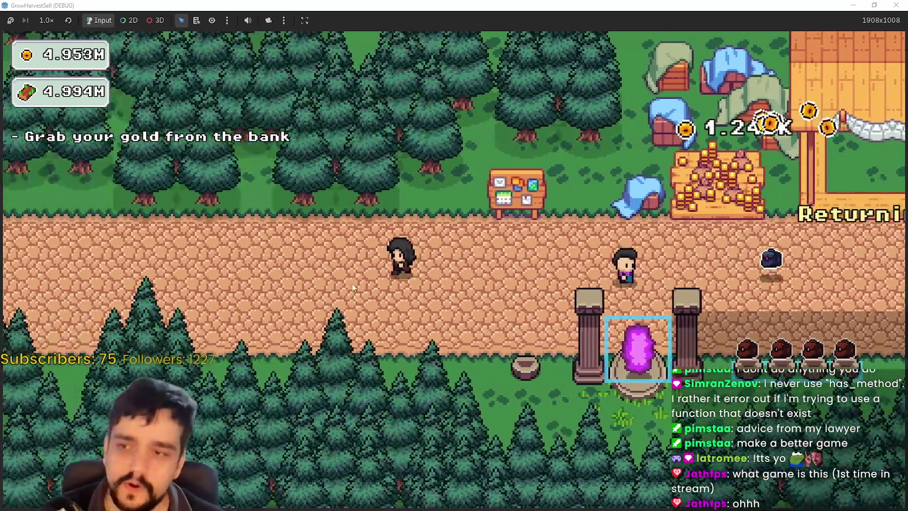
{"action": "key", "text": "a"}
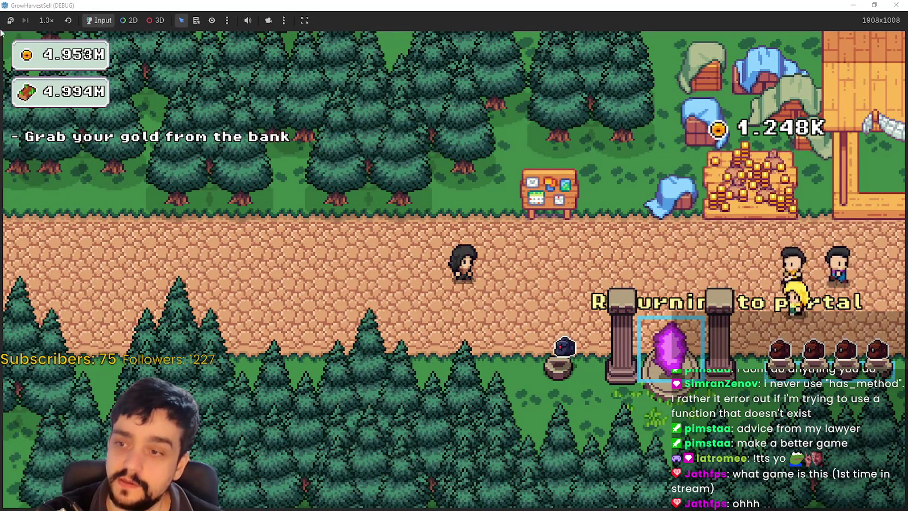
{"action": "key", "text": "d"}
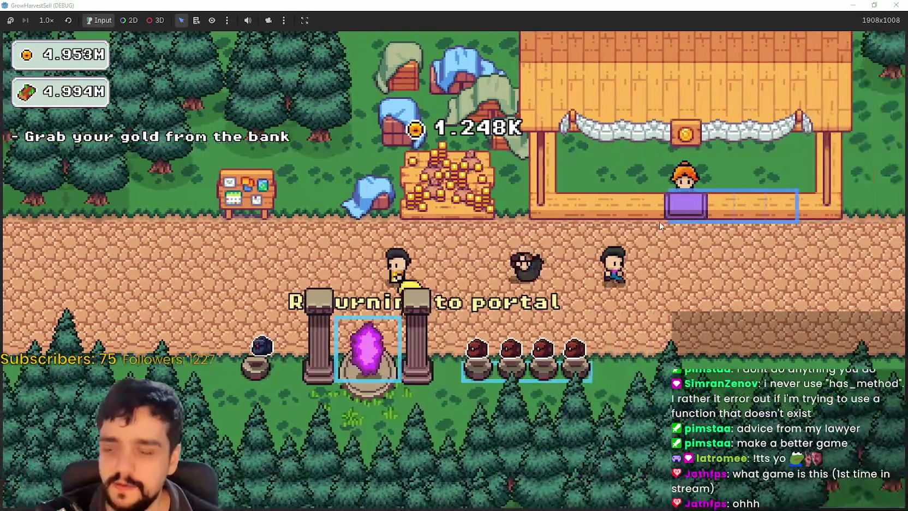
{"action": "key", "text": "d"}
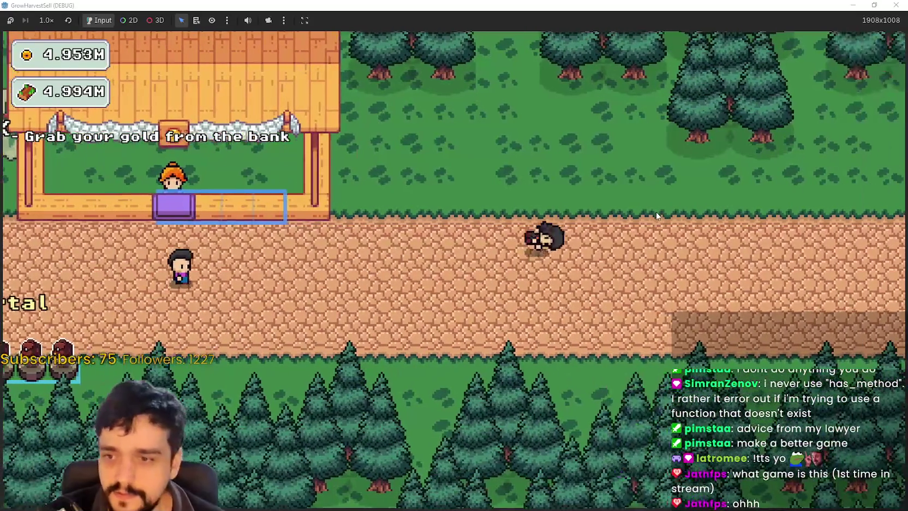
{"action": "key", "text": "d"}
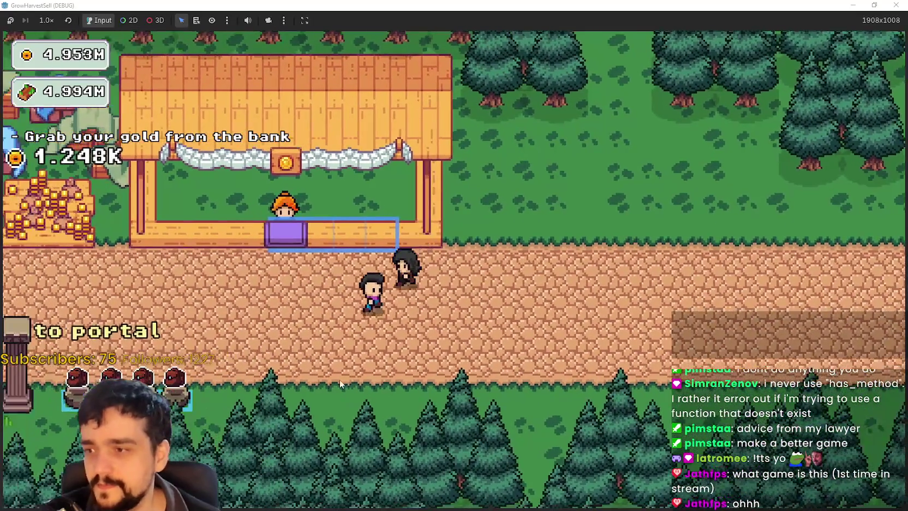
{"action": "key", "text": "a"}
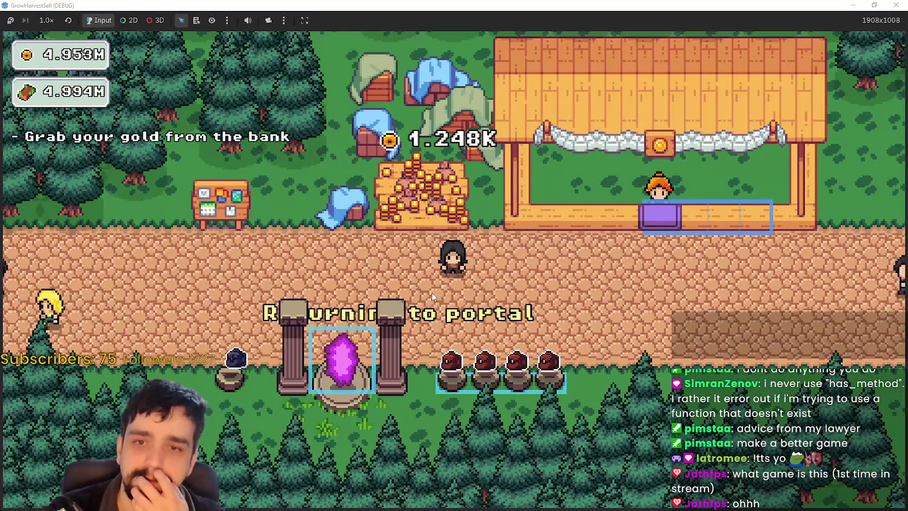
{"action": "key", "text": "a"}
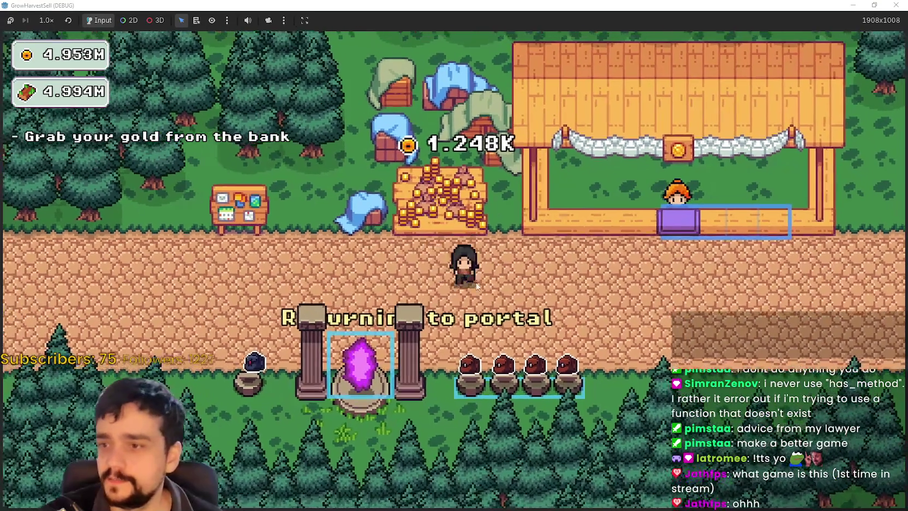
{"action": "key", "text": "a"}
{"action": "key", "text": "a"}
{"action": "key", "text": "a"}
{"action": "key", "text": "a"}
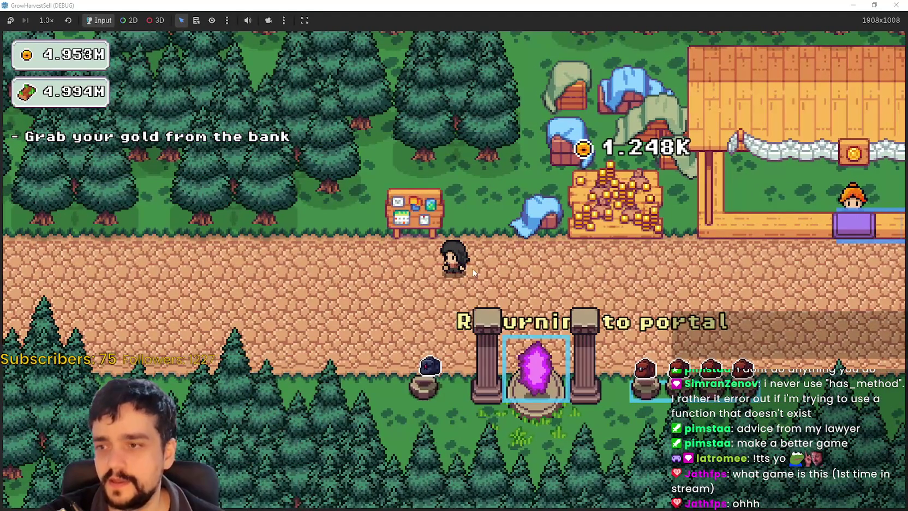
- Open the Prestige skill tree at the bulletin board, showing Exp 127/135
{"action": "left_click", "coordinate": [493, 276]}
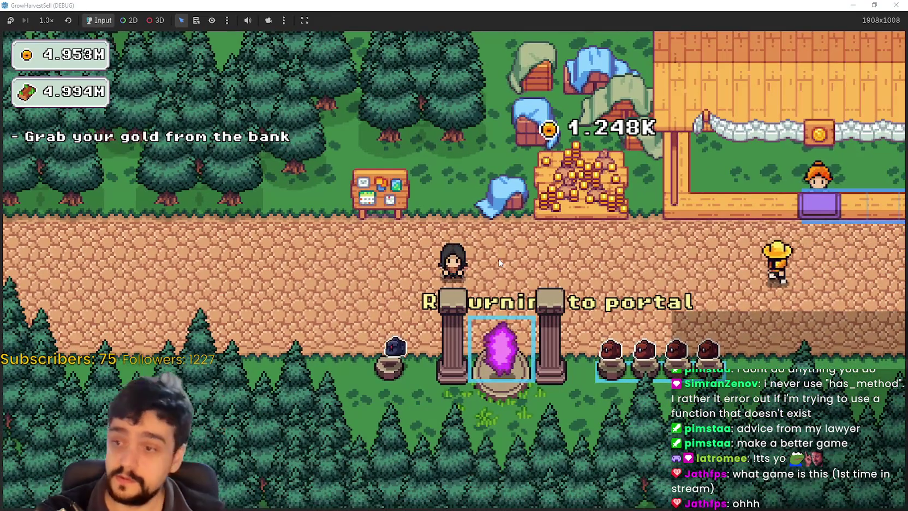
{"action": "left_click", "coordinate": [379, 193]}
{"action": "scroll", "coordinate": [402, 305], "scroll_direction": "down", "scroll_amount": 3}
{"action": "scroll", "coordinate": [402, 306], "scroll_direction": "up", "scroll_amount": 5}
{"action": "scroll", "coordinate": [316, 237], "scroll_direction": "down", "scroll_amount": 3}
{"action": "scroll", "coordinate": [251, 262], "scroll_direction": "up", "scroll_amount": 1}
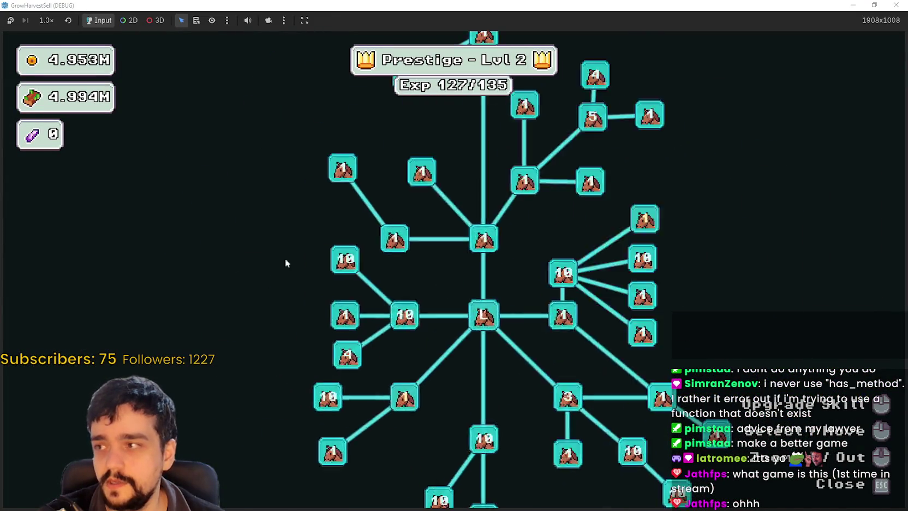
- Close the skill tree, preview Stages 2 and 3, then travel to Stage 1
{"action": "key", "text": "Escape"}
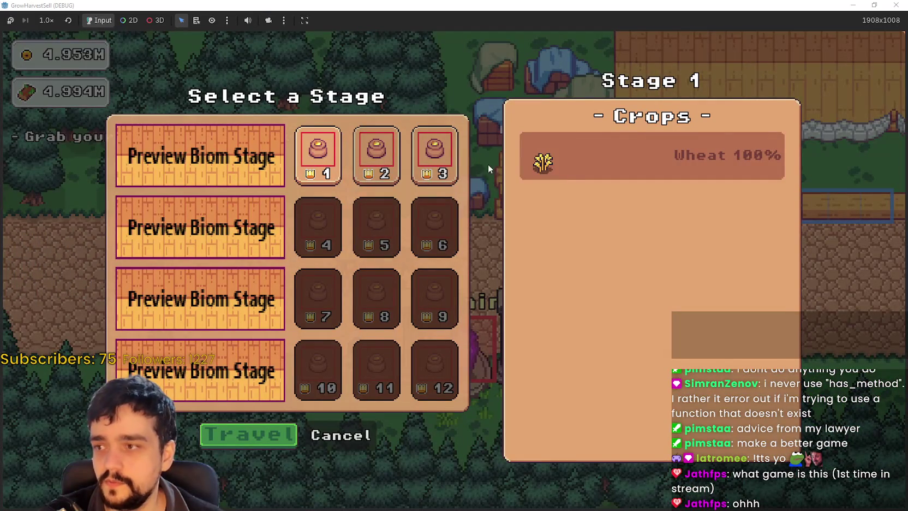
{"action": "left_click", "coordinate": [394, 146]}
{"action": "left_click", "coordinate": [435, 155]}
{"action": "left_click", "coordinate": [310, 183]}
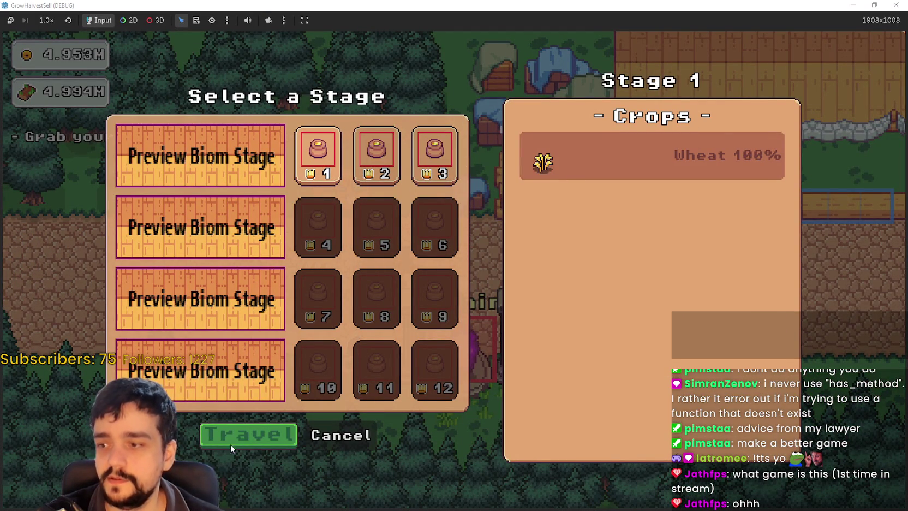
{"action": "left_click", "coordinate": [235, 441]}
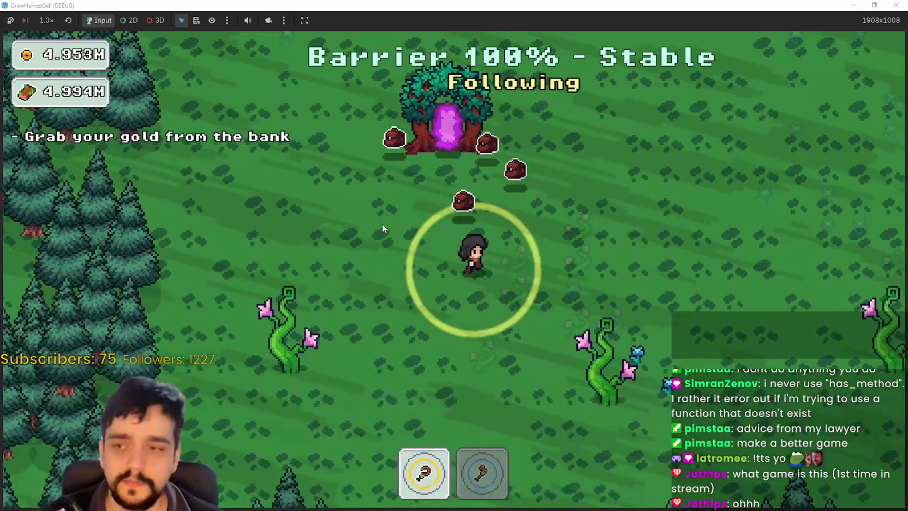
- Roam the forest, swapping between axe and first tool to chop plants and harvest blue flowers
{"action": "key", "text": "d"}
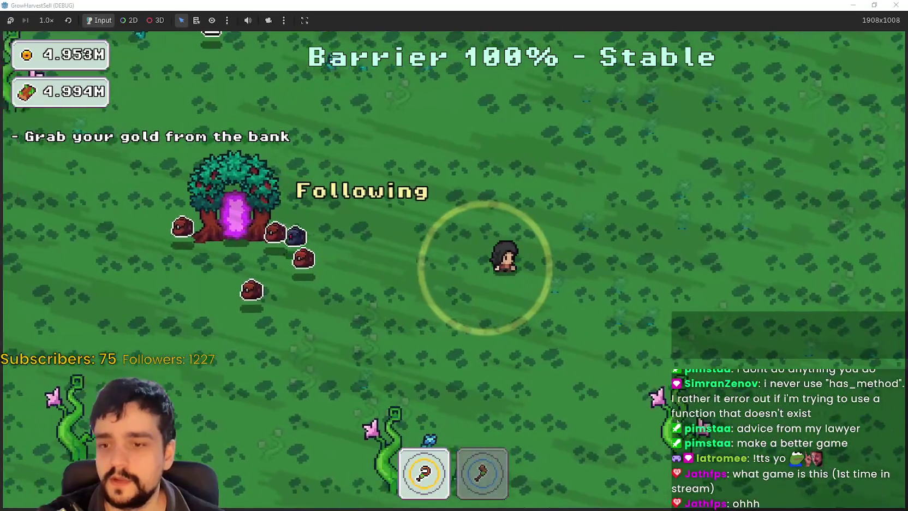
{"action": "key", "text": "a"}
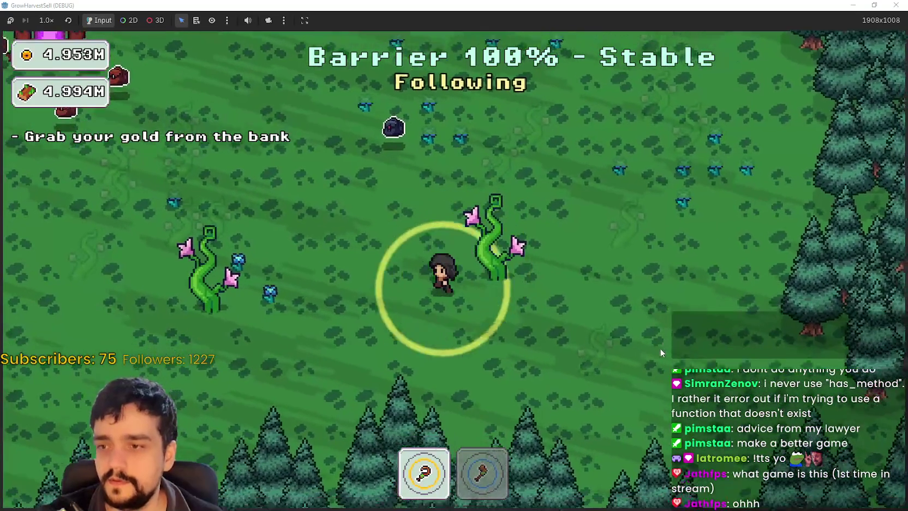
{"action": "key", "text": "2"}
{"action": "key", "text": "a"}
{"action": "key", "text": "w"}
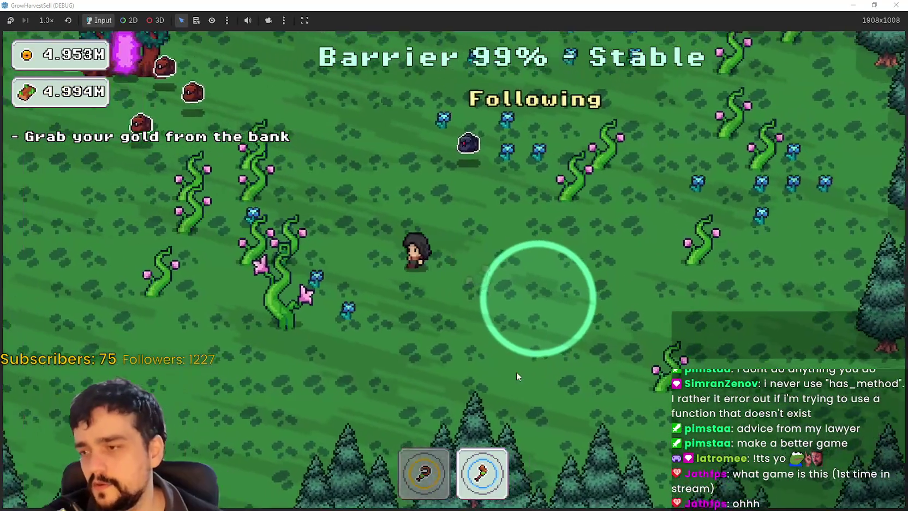
{"action": "key", "text": "1"}
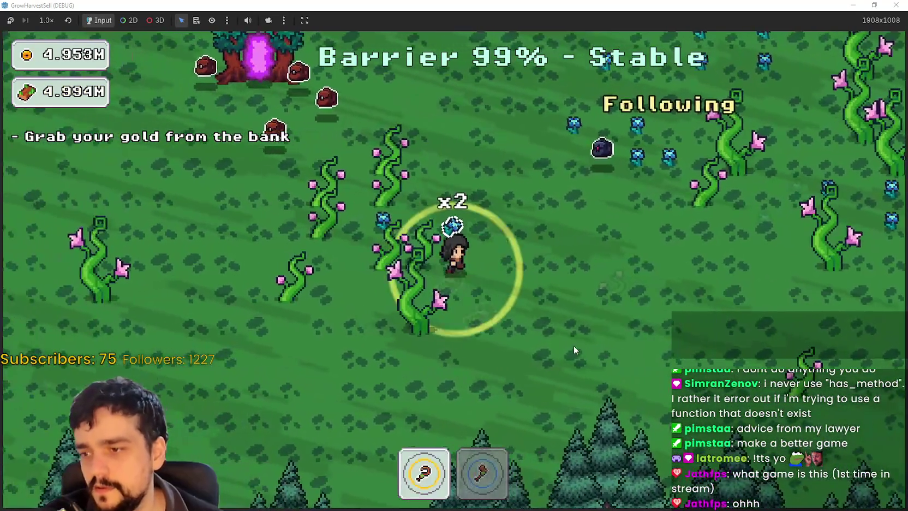
{"action": "key", "text": "w"}
{"action": "key", "text": "a"}
{"action": "key", "text": "2"}
{"action": "key", "text": "d"}
{"action": "key", "text": "w"}
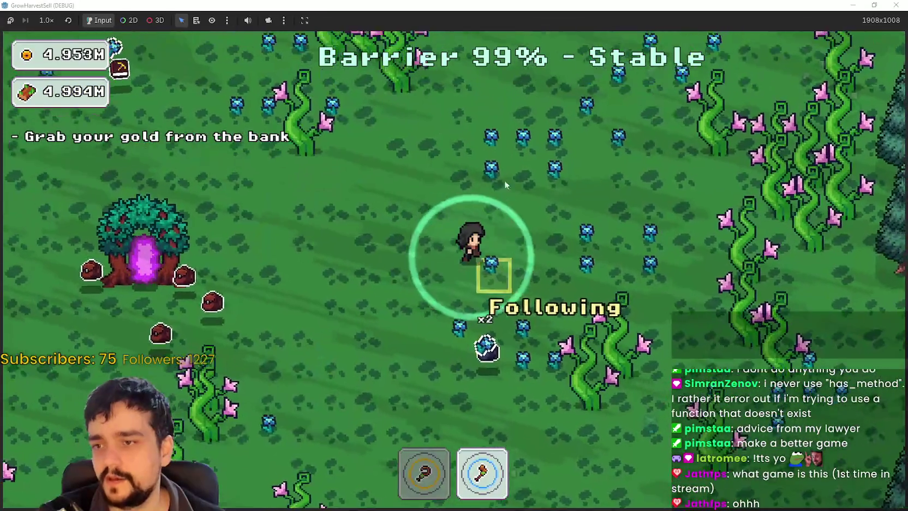
{"action": "key", "text": "d"}
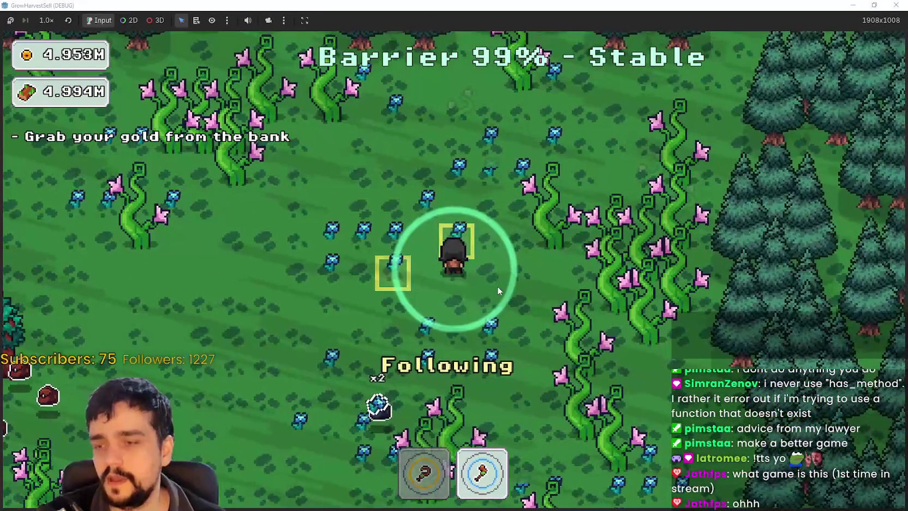
{"action": "key", "text": "a"}
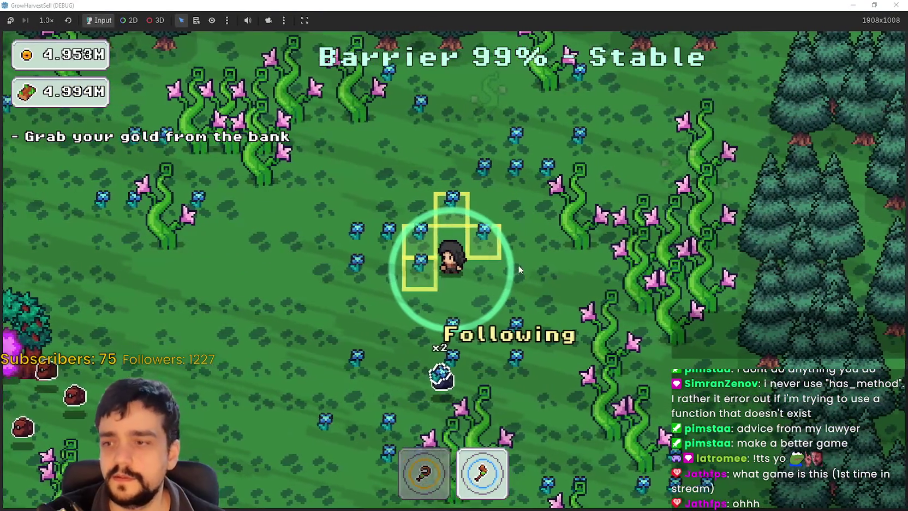
{"action": "key", "text": "1"}
- Chop the tall vines on the right, then head south harvesting blue flowers
{"action": "key", "text": "d"}
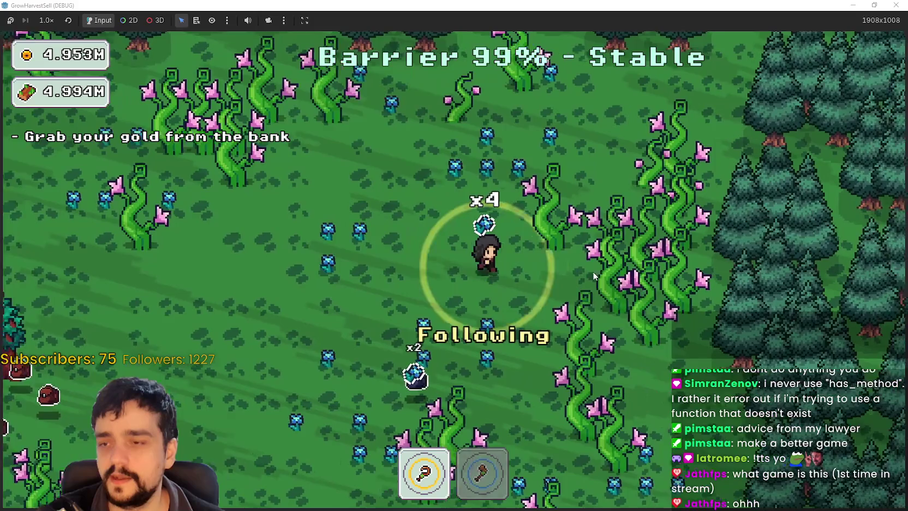
{"action": "key", "text": "2"}
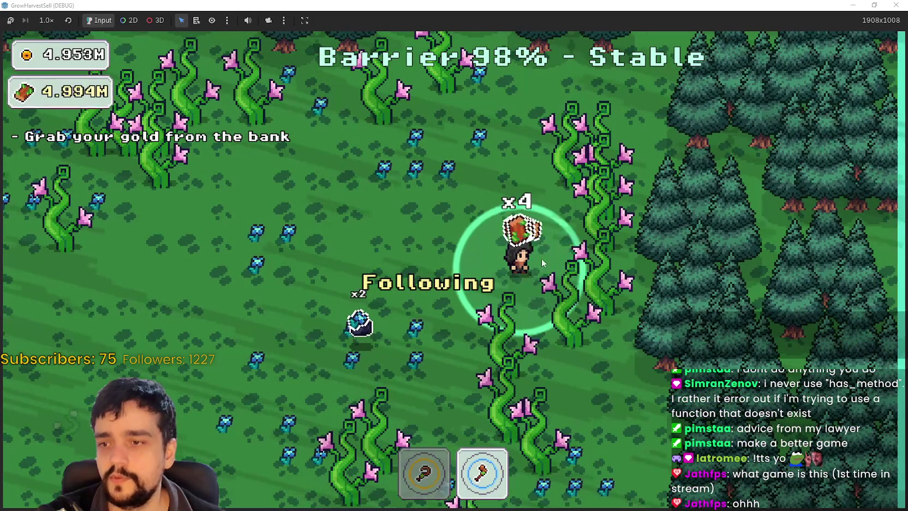
{"action": "key", "text": "a"}
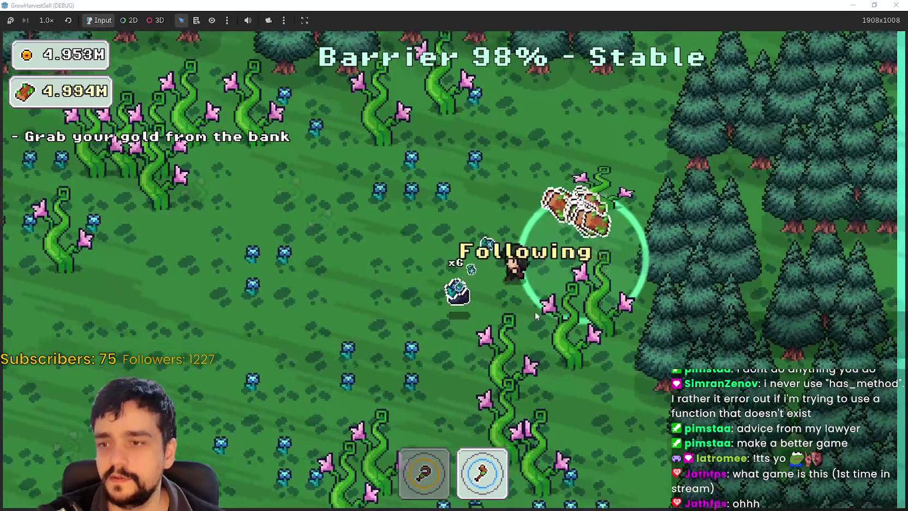
{"action": "key", "text": "a"}
{"action": "key", "text": "1"}
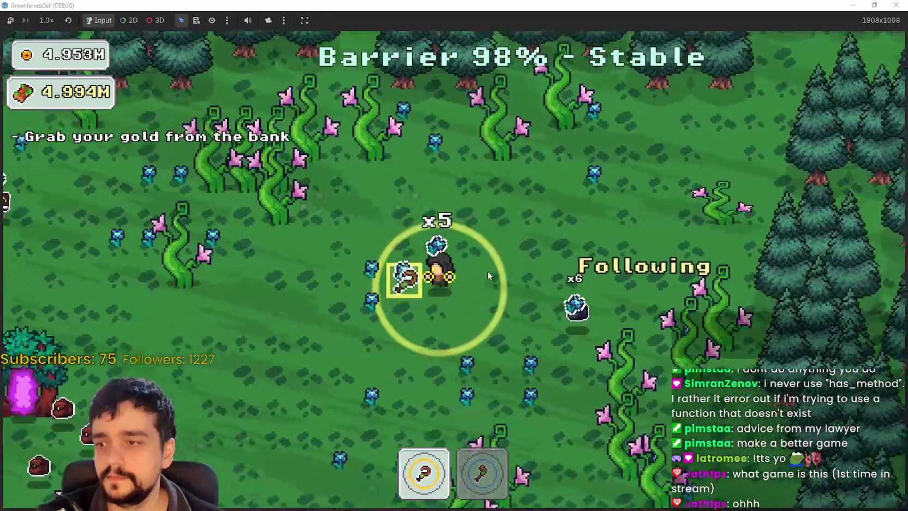
{"action": "key", "text": "2"}
{"action": "key", "text": "s"}
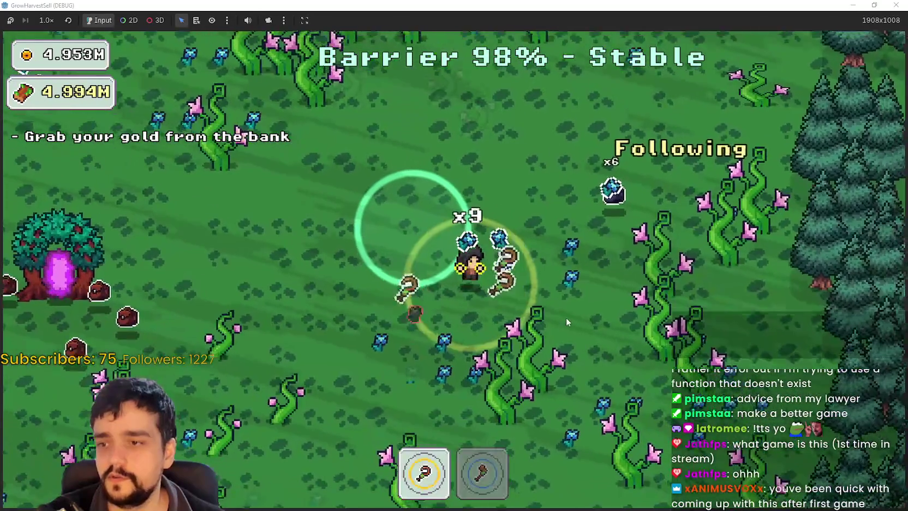
{"action": "key", "text": "1"}
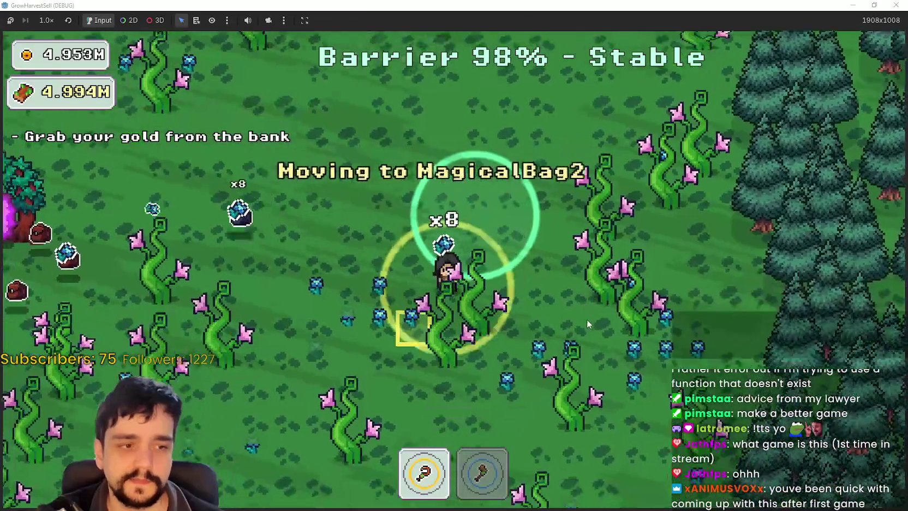
{"action": "key", "text": "2"}
{"action": "key", "text": "1"}
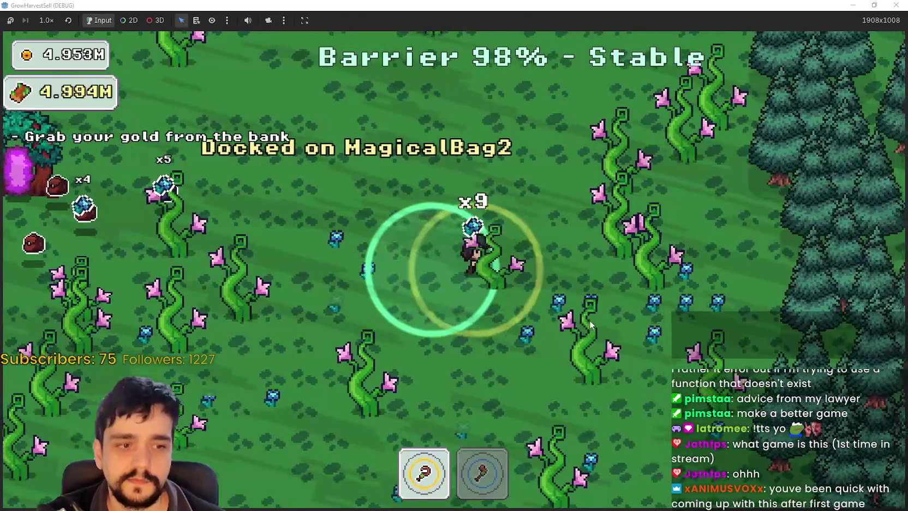
{"action": "key", "text": "s"}
{"action": "key", "text": "2"}
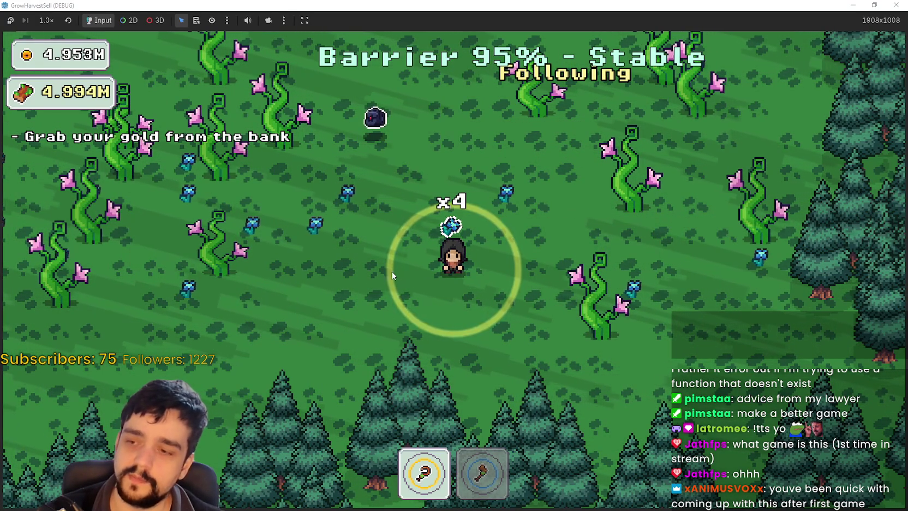
- Walk through the flowers down to the vines and chop them with the axe
{"action": "key", "text": "w"}
{"action": "key", "text": "a"}
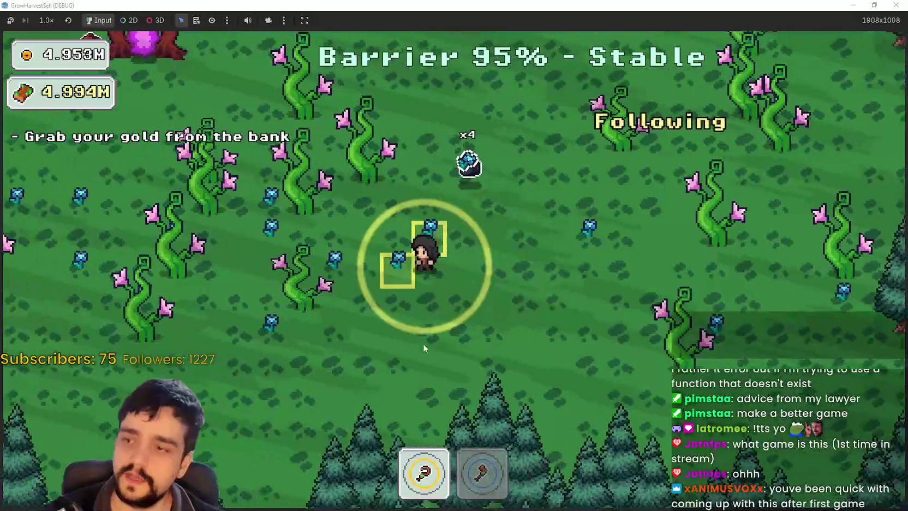
{"action": "key", "text": "w"}
{"action": "key", "text": "a"}
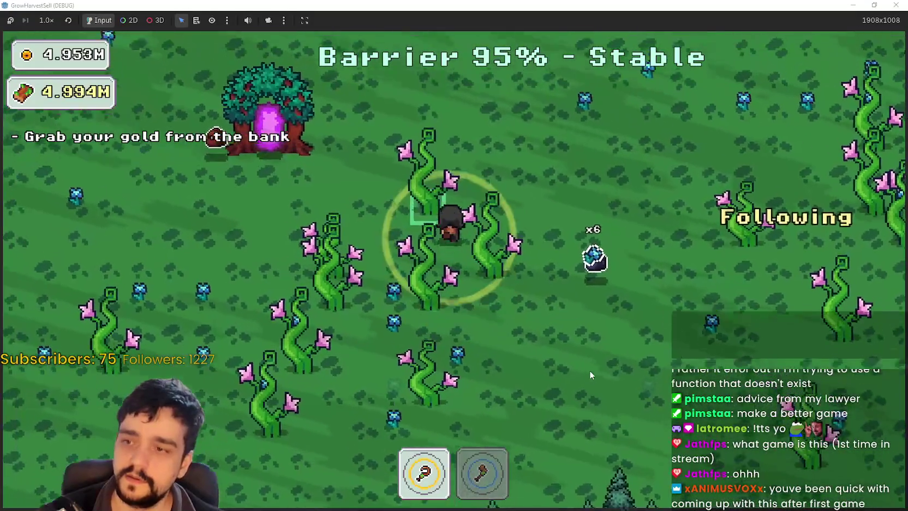
{"action": "key", "text": "s"}
{"action": "key", "text": "a"}
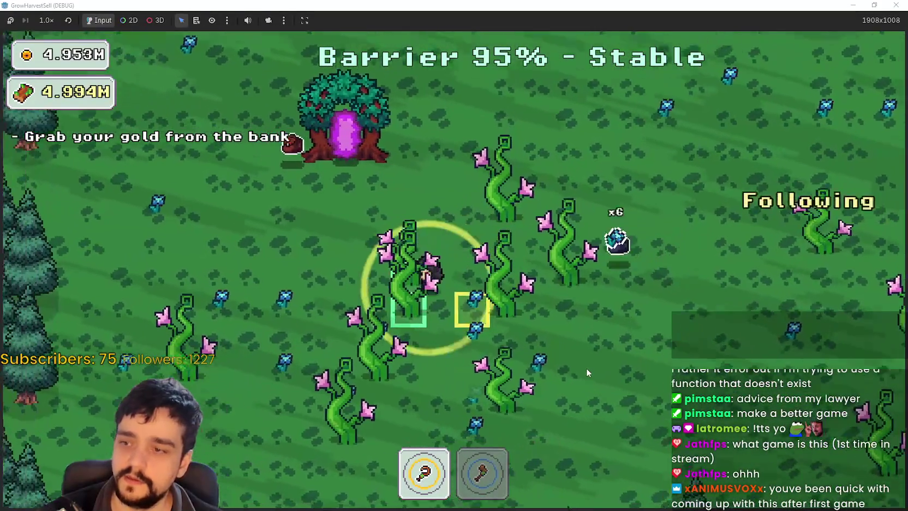
{"action": "key", "text": "s"}
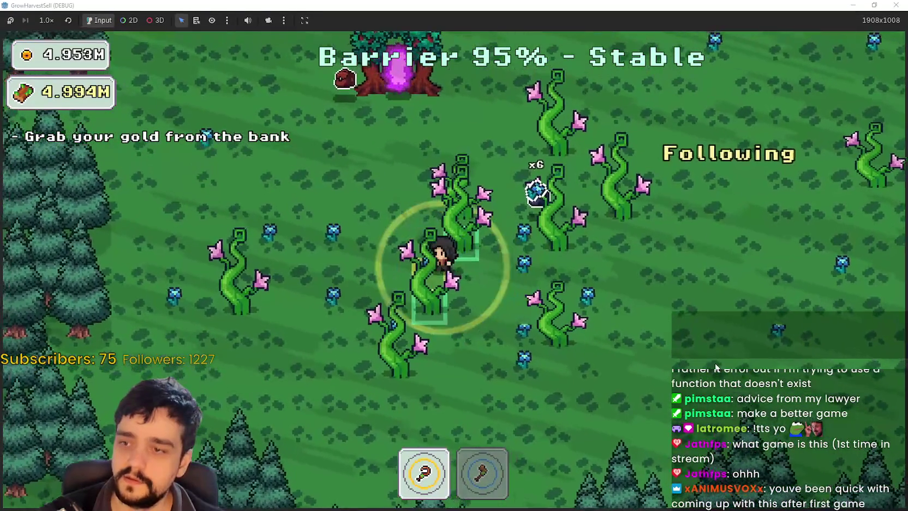
{"action": "key", "text": "d"}
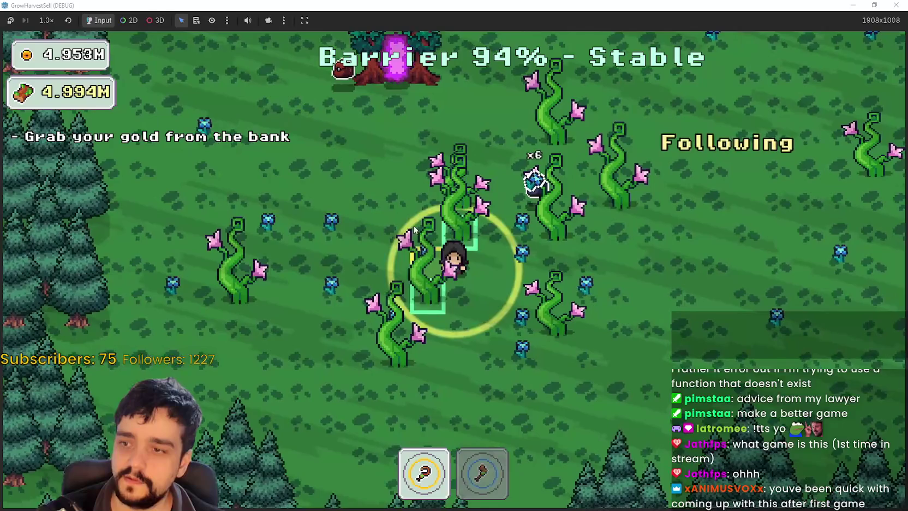
{"action": "key", "text": "w"}
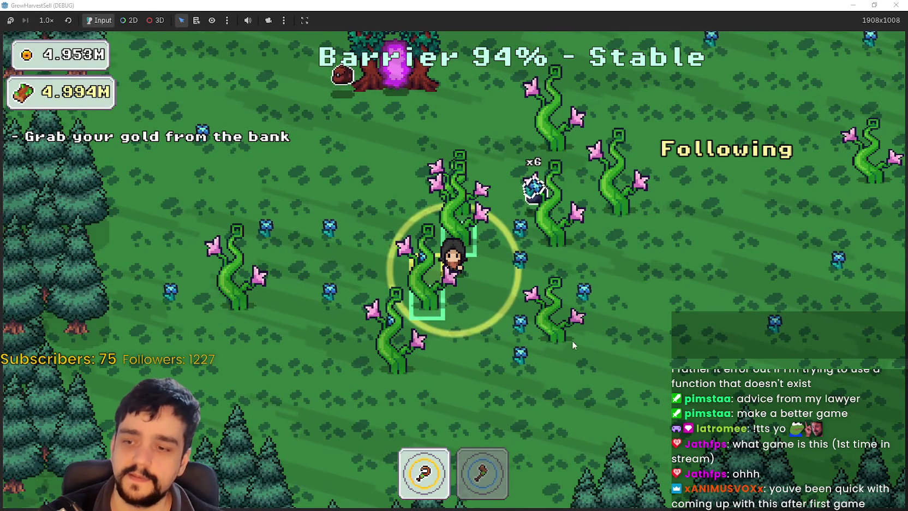
{"action": "key", "text": "2"}
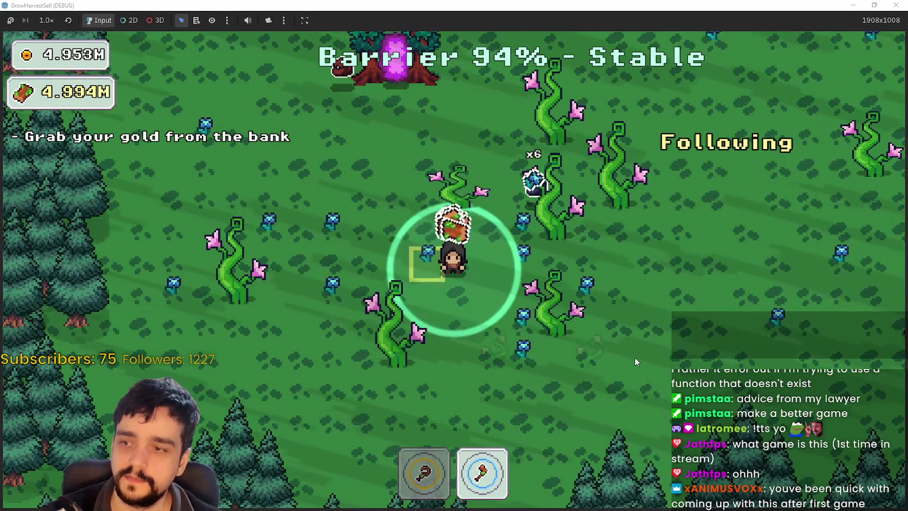
- Walk around to the portal tree and enter it to travel to the village
{"action": "key", "text": "w"}
{"action": "key", "text": "a"}
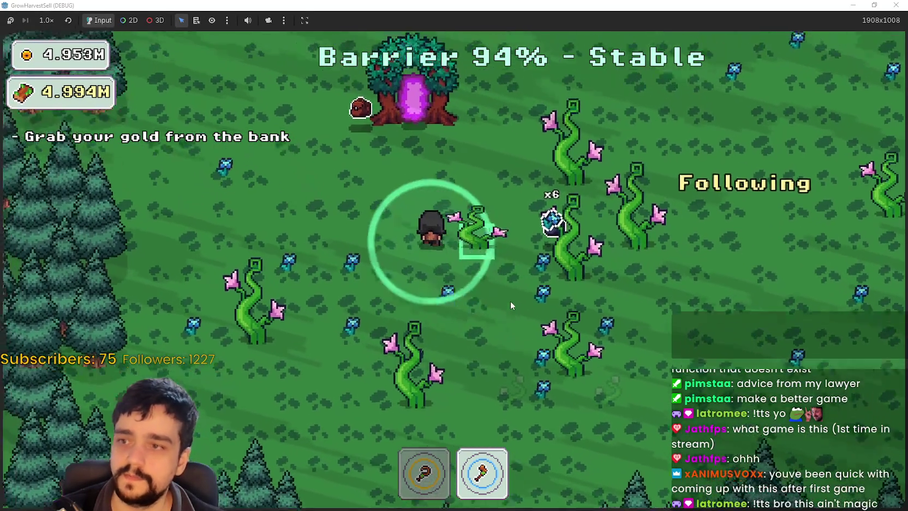
{"action": "key", "text": "w"}
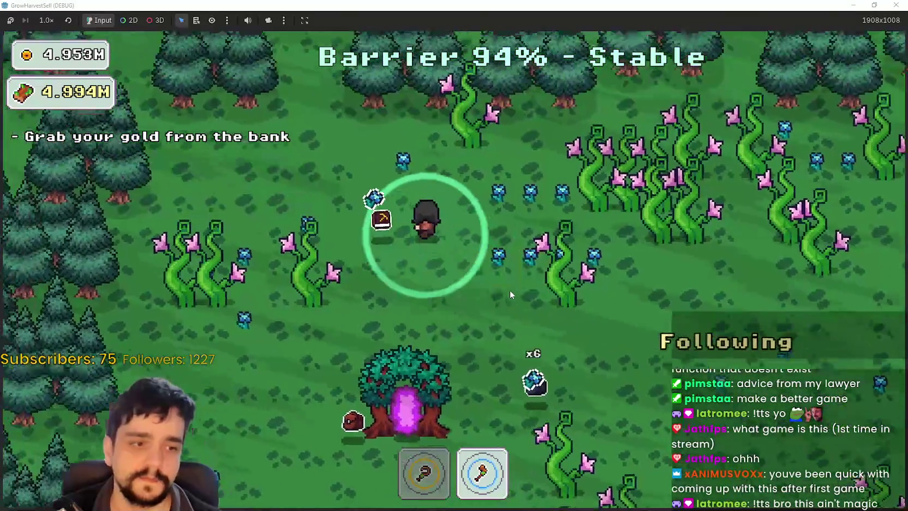
{"action": "key", "text": "s"}
{"action": "key", "text": "d"}
{"action": "key", "text": "w"}
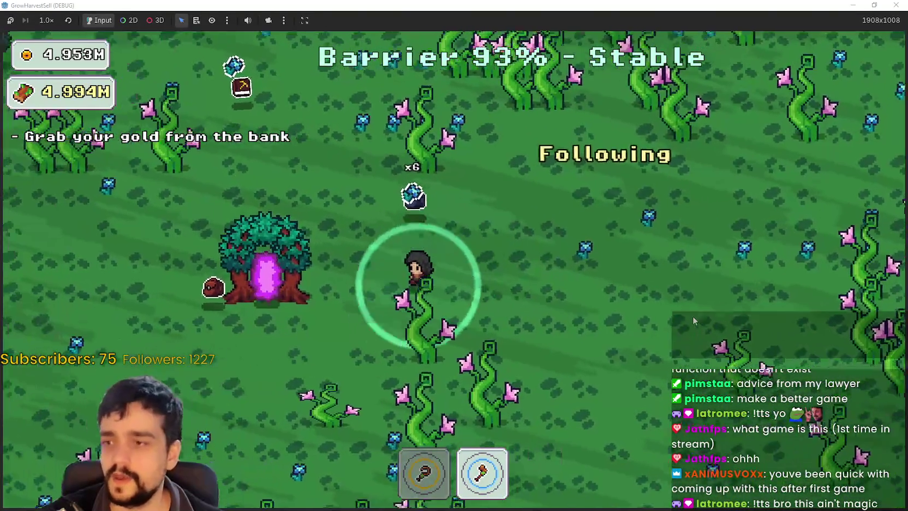
{"action": "key", "text": "a"}
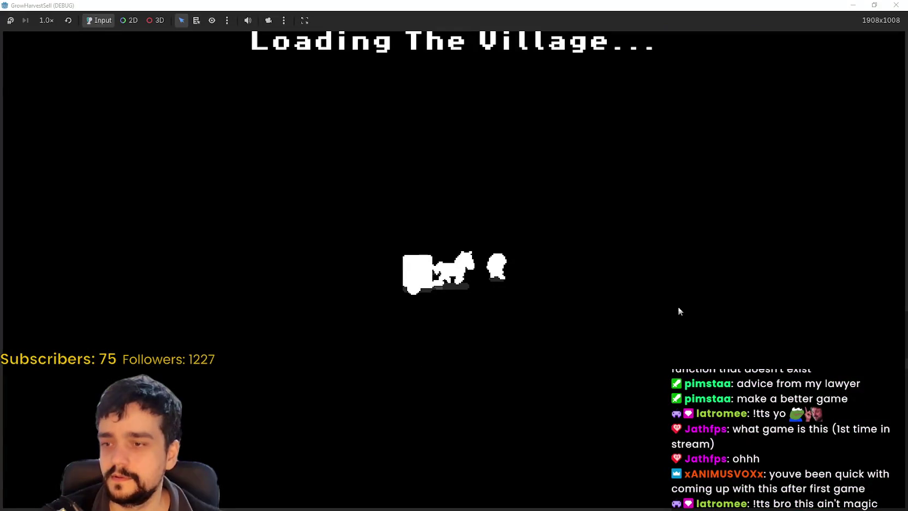
- Walk right through the village toward the market, then bring up the MR FARMBOY Steam page
{"action": "key", "text": "d"}
{"action": "key", "text": "d"}
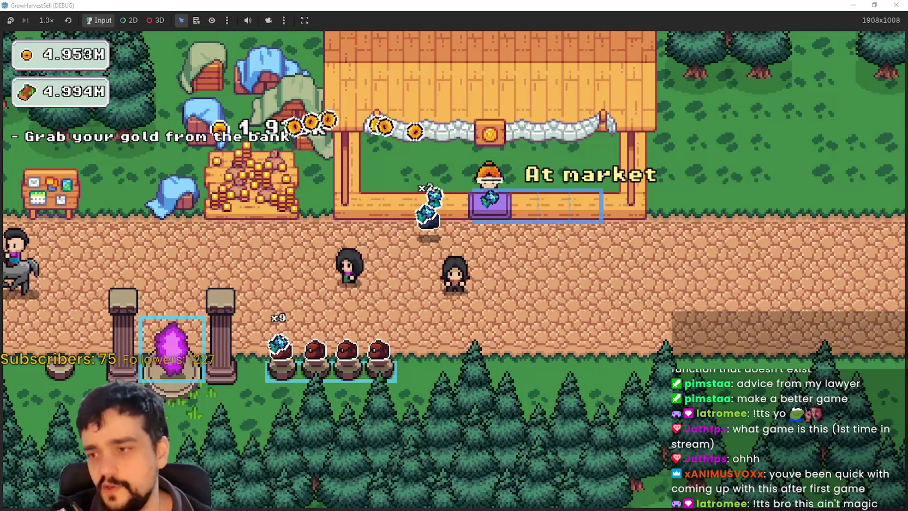
{"action": "key", "text": "alt+Tab"}
{"action": "scroll", "coordinate": [636, 342], "scroll_direction": "up", "scroll_amount": 10}
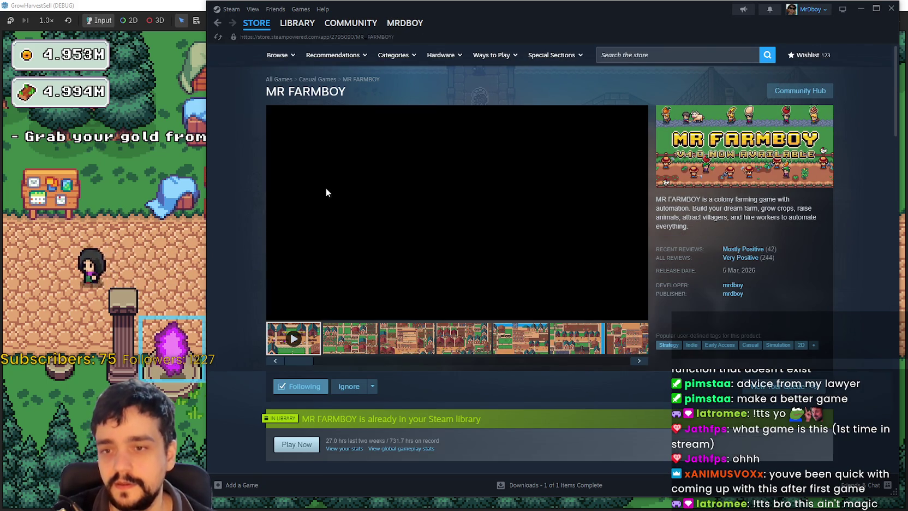
- Browse the MR FARMBOY store page, expanding About This Game, then return to the village
{"action": "left_click_drag", "start_coordinate": [642, 18], "coordinate": [592, 32]}
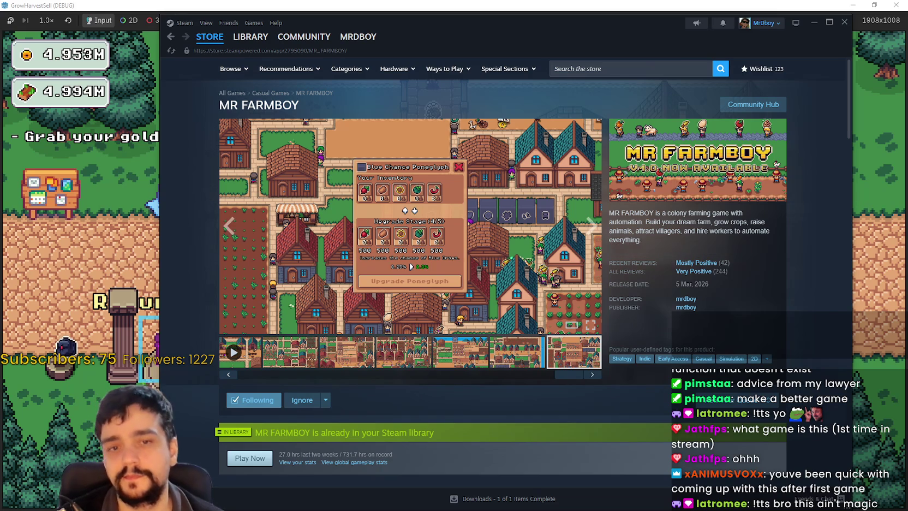
{"action": "scroll", "coordinate": [393, 306], "scroll_direction": "down", "scroll_amount": 15}
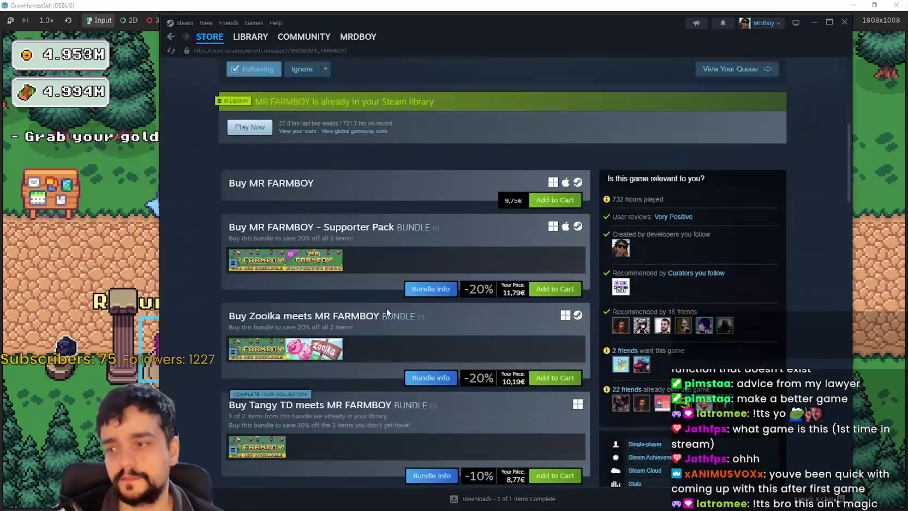
{"action": "scroll", "coordinate": [387, 312], "scroll_direction": "down", "scroll_amount": 9}
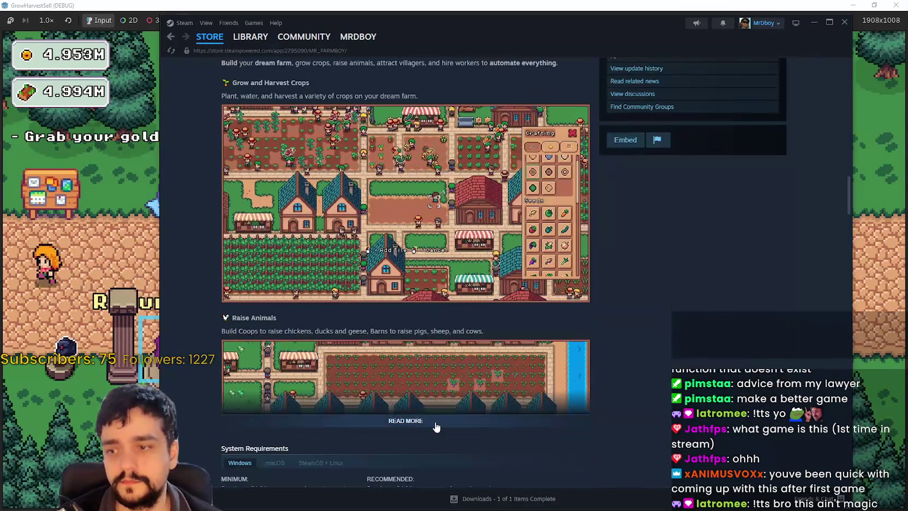
{"action": "left_click", "coordinate": [432, 425]}
{"action": "scroll", "coordinate": [437, 411], "scroll_direction": "down", "scroll_amount": 8}
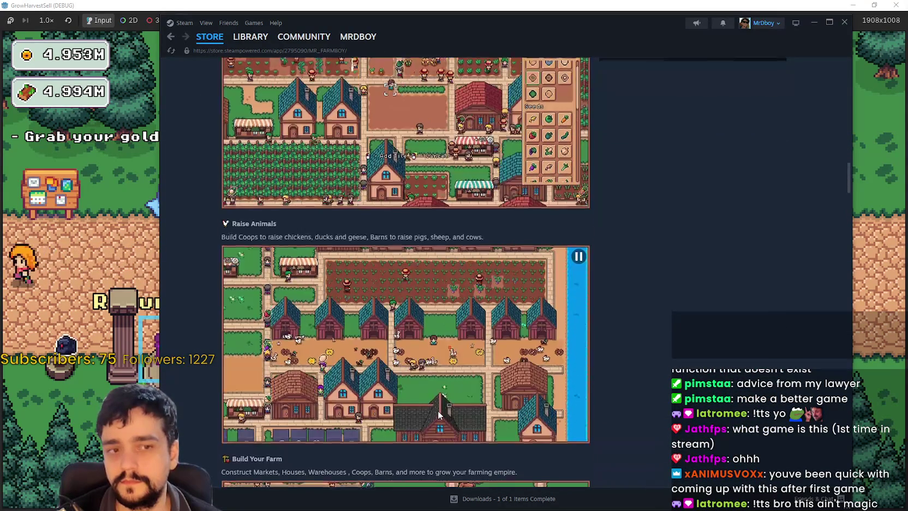
{"action": "scroll", "coordinate": [439, 406], "scroll_direction": "down", "scroll_amount": 10}
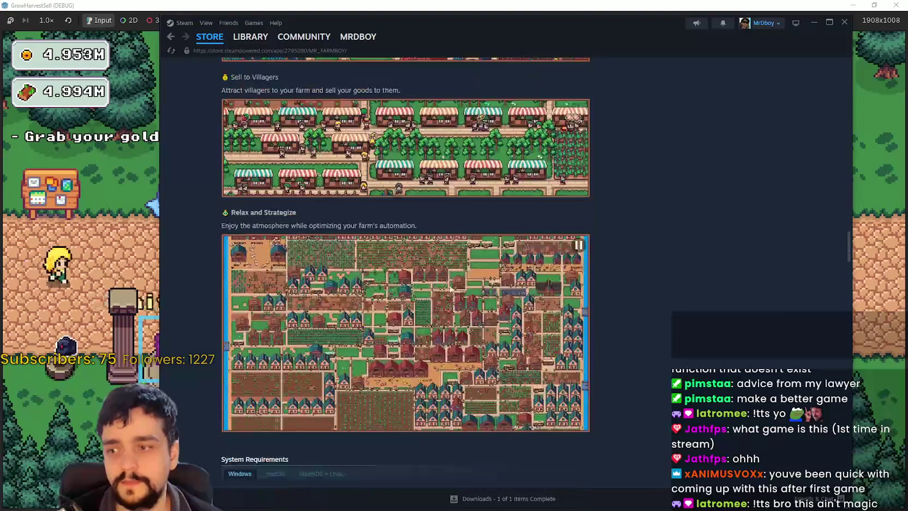
{"action": "key", "text": "alt+Tab"}
{"action": "key", "text": "w"}
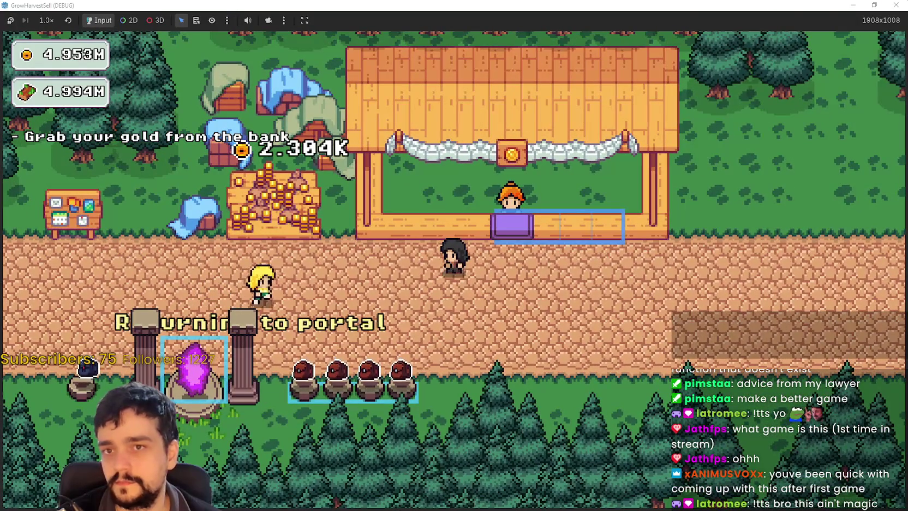
- Reload the externally changed magical_book scene from disk in Godot and run the game
{"action": "key", "text": "alt+Tab"}
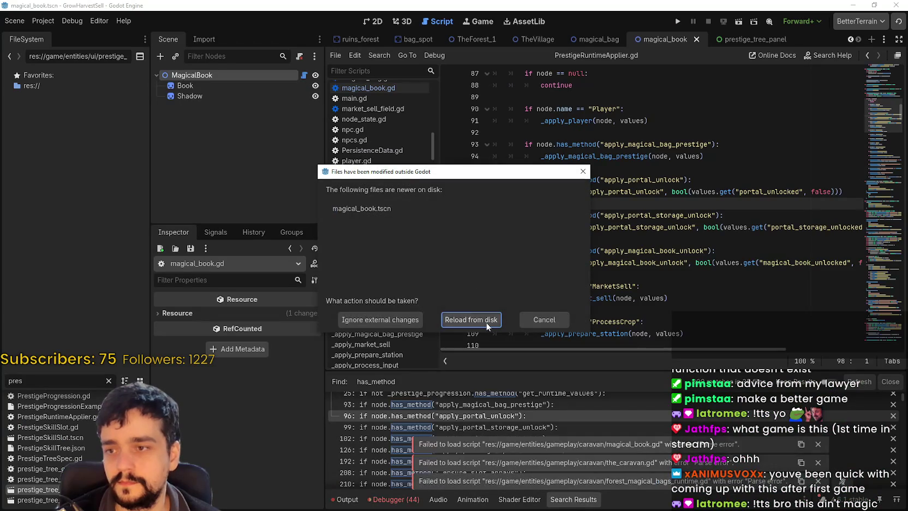
{"action": "left_click", "coordinate": [493, 319]}
{"action": "scroll", "coordinate": [573, 164], "scroll_direction": "up", "scroll_amount": 2}
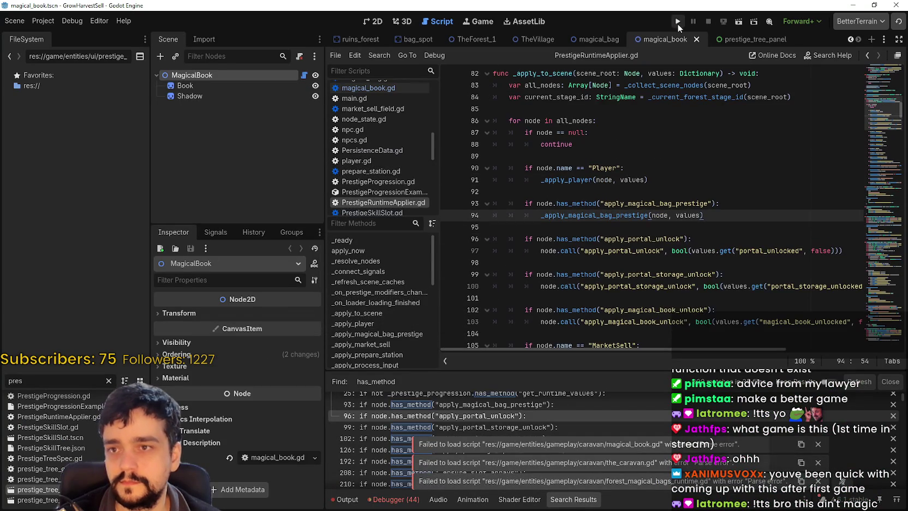
{"action": "left_click", "coordinate": [678, 22]}
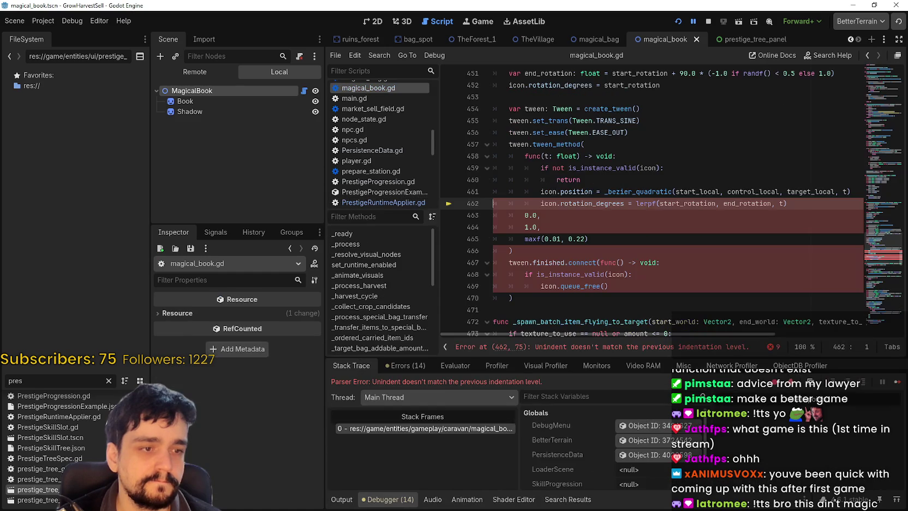
- Add the missing commas to the lerpf lines 462 and 507, then stop and relaunch with F5
{"action": "left_click", "coordinate": [801, 206]}
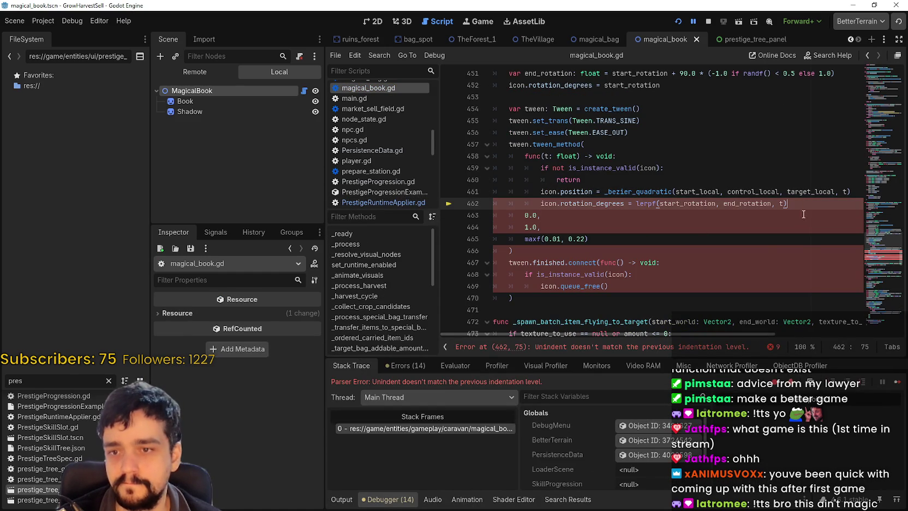
{"action": "type", "text": ","}
{"action": "left_click", "coordinate": [752, 220]}
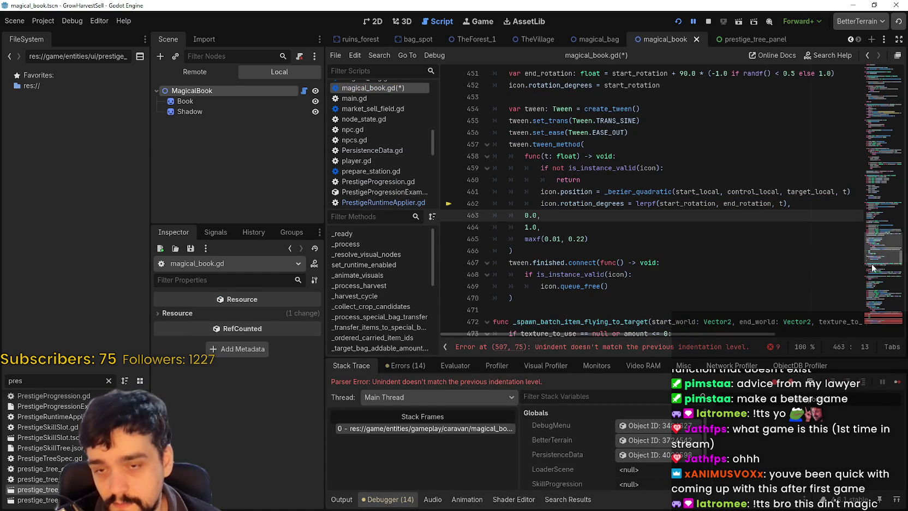
{"action": "left_click", "coordinate": [877, 317]}
{"action": "left_click", "coordinate": [796, 225]}
{"action": "left_click", "coordinate": [708, 21]}
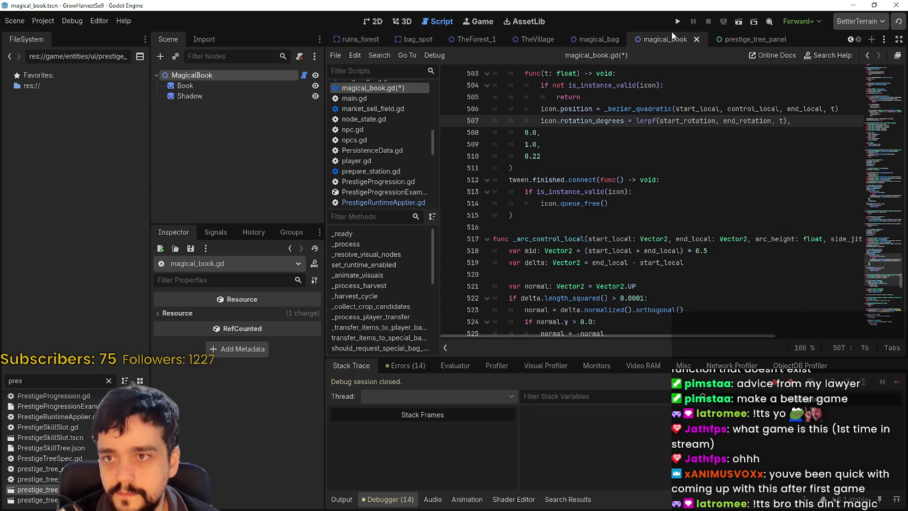
{"action": "key", "text": "F5"}
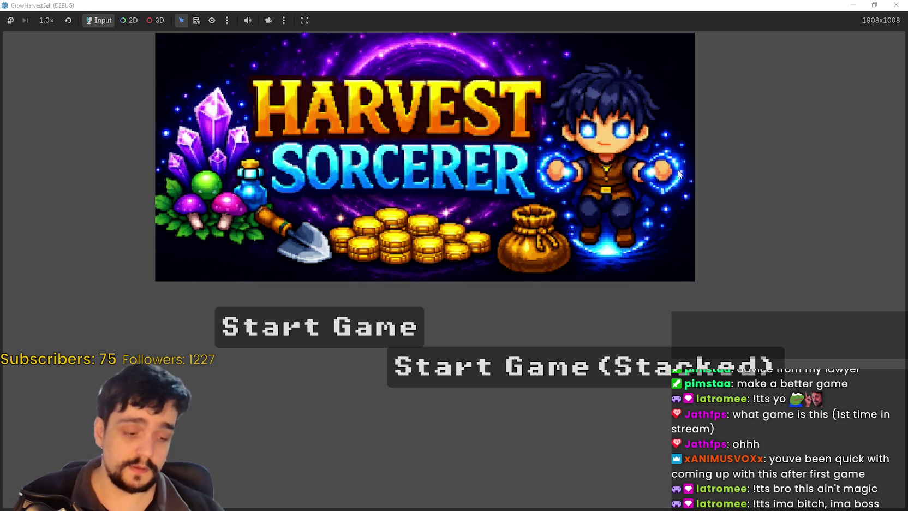
- Start a stacked game from the Harvest Sorcerer title screen
{"action": "left_click", "coordinate": [568, 366]}
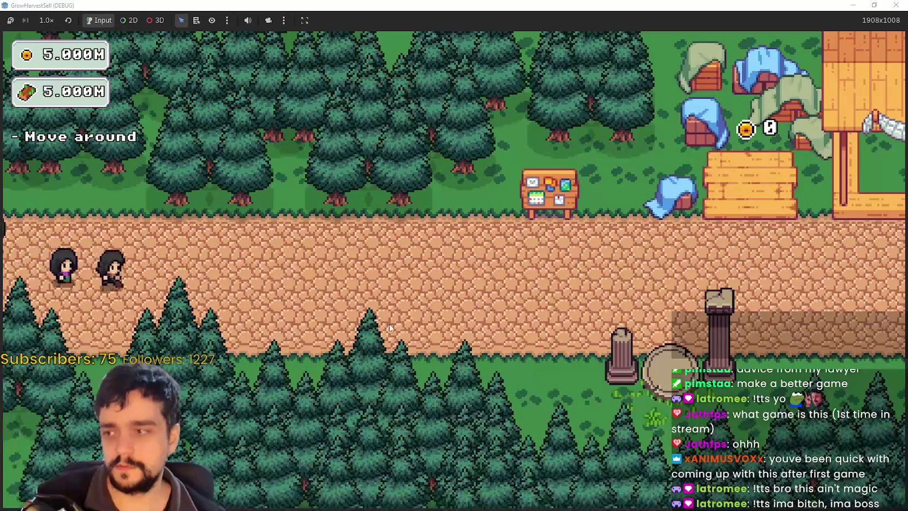
- Walk along the village road to the Skill Board and open the prestige skill tree
{"action": "key", "text": "d"}
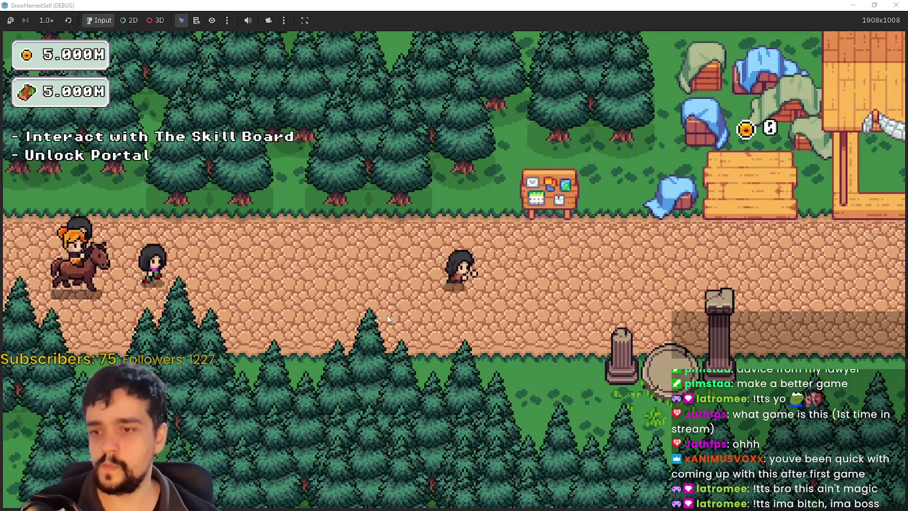
{"action": "key", "text": "d"}
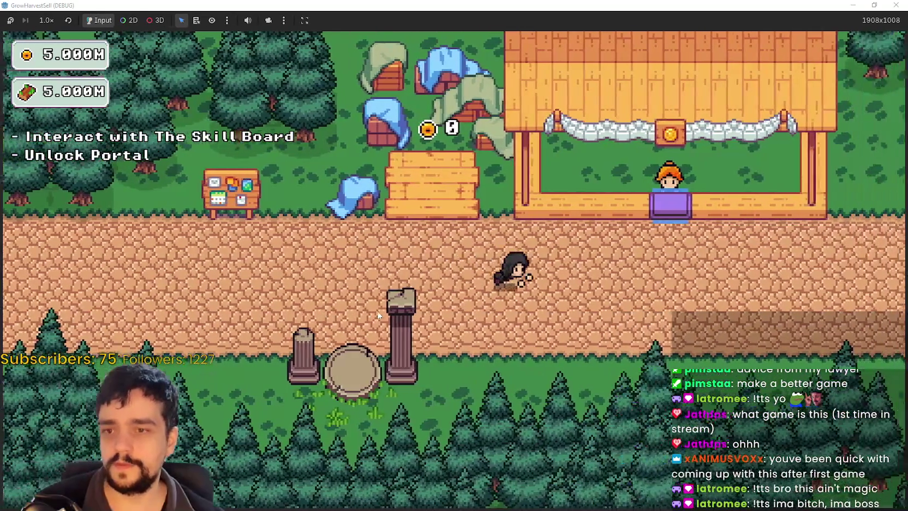
{"action": "key", "text": "a"}
{"action": "key", "text": "a"}
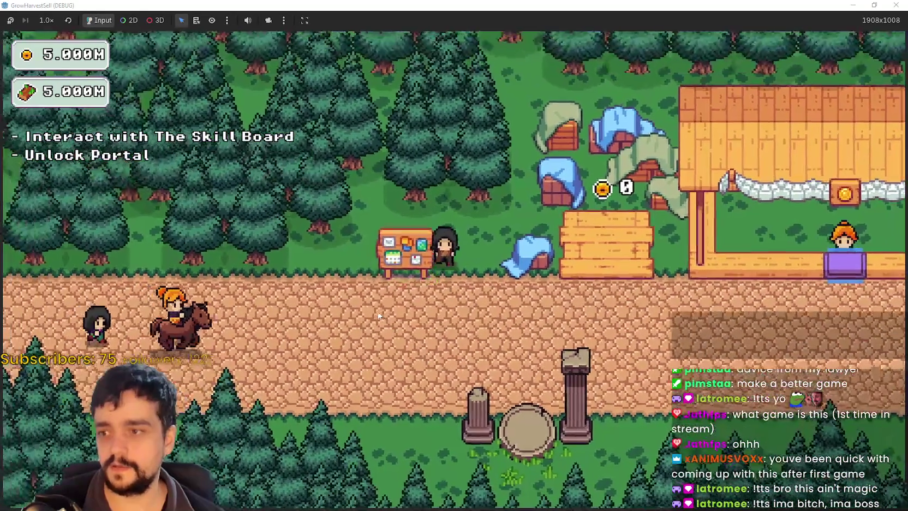
{"action": "key", "text": "e"}
{"action": "scroll", "coordinate": [393, 273], "scroll_direction": "down", "scroll_amount": 8}
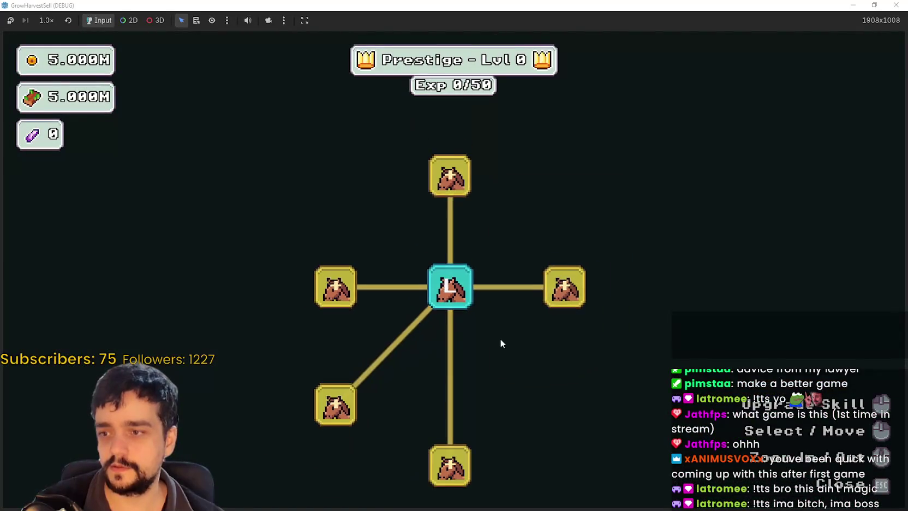
- Unlock the top, right-hand, lower-right and bottom skill nodes of the prestige tree
{"action": "left_click", "coordinate": [542, 305]}
{"action": "left_click", "coordinate": [471, 237]}
{"action": "left_click", "coordinate": [541, 267]}
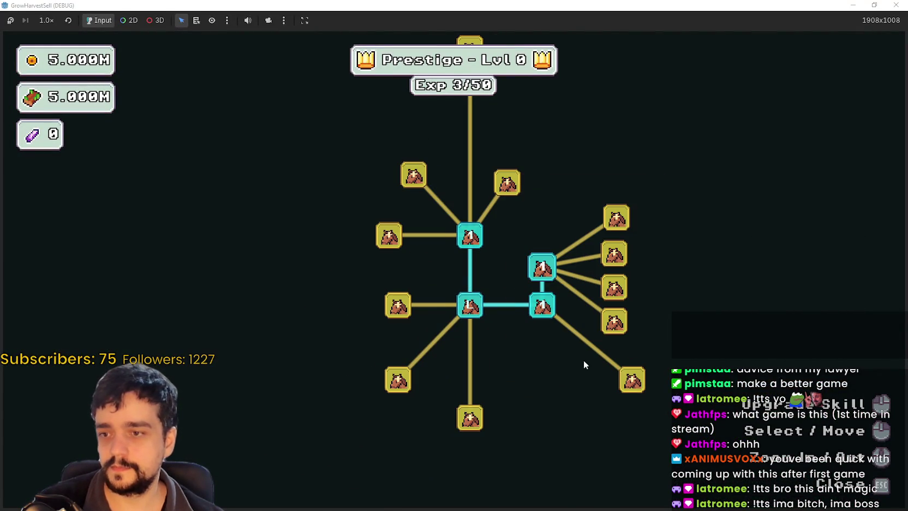
{"action": "left_click", "coordinate": [632, 380]}
{"action": "left_click", "coordinate": [613, 322]}
{"action": "left_click", "coordinate": [547, 382]}
{"action": "left_click", "coordinate": [547, 430]}
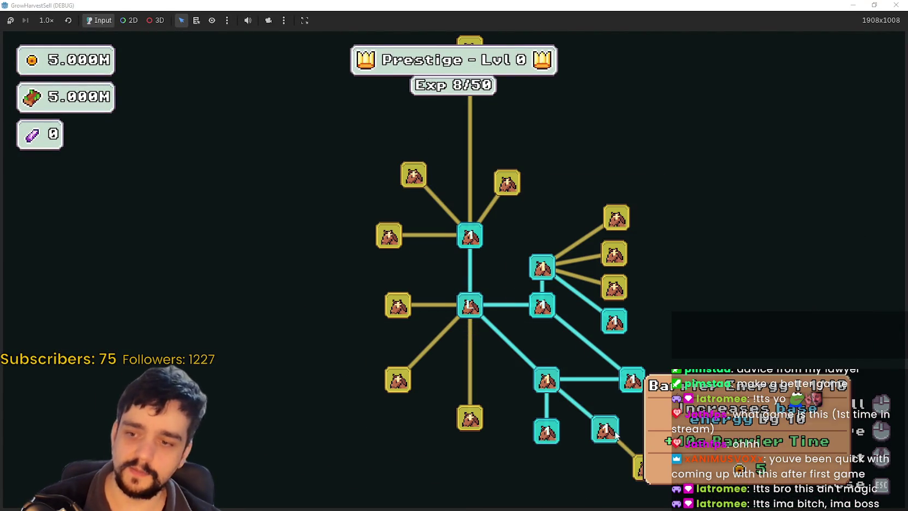
{"action": "left_click", "coordinate": [604, 431]}
{"action": "left_click", "coordinate": [680, 413]}
{"action": "left_click", "coordinate": [646, 467]}
{"action": "left_click", "coordinate": [542, 431]}
{"action": "left_click", "coordinate": [503, 460]}
{"action": "left_click", "coordinate": [543, 478]}
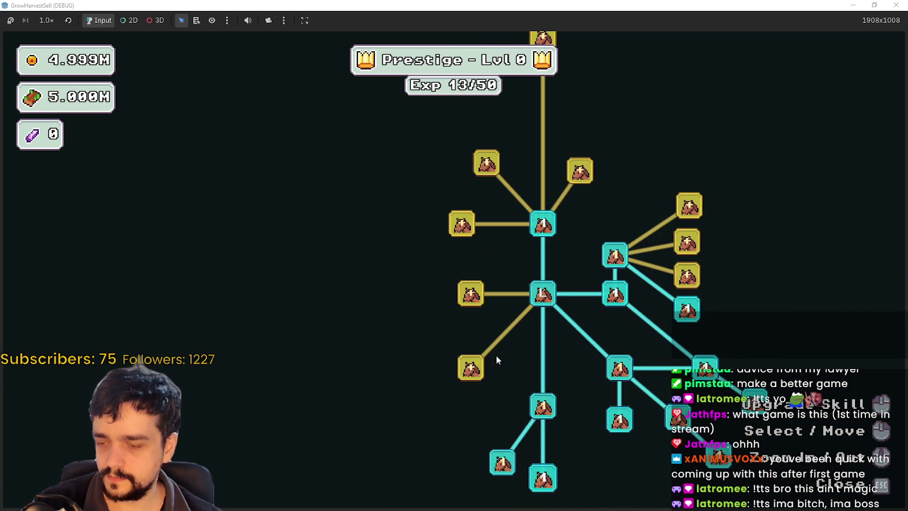
- Unlock the nodes along the left branch of the prestige tree
{"action": "left_click", "coordinate": [470, 367]}
{"action": "left_click", "coordinate": [401, 366]}
{"action": "left_click", "coordinate": [405, 417]}
{"action": "left_click", "coordinate": [500, 352]}
{"action": "left_click", "coordinate": [490, 283]}
{"action": "left_click", "coordinate": [446, 304]}
{"action": "left_click", "coordinate": [446, 353]}
{"action": "left_click", "coordinate": [449, 389]}
{"action": "left_click", "coordinate": [497, 268]}
{"action": "left_click", "coordinate": [424, 264]}
- Unlock the remaining gold nodes, Market Slots II, Special Magical Bag and Deep Barrier 3/3, then close the tree
{"action": "left_click", "coordinate": [485, 270]}
{"action": "left_click", "coordinate": [591, 341]}
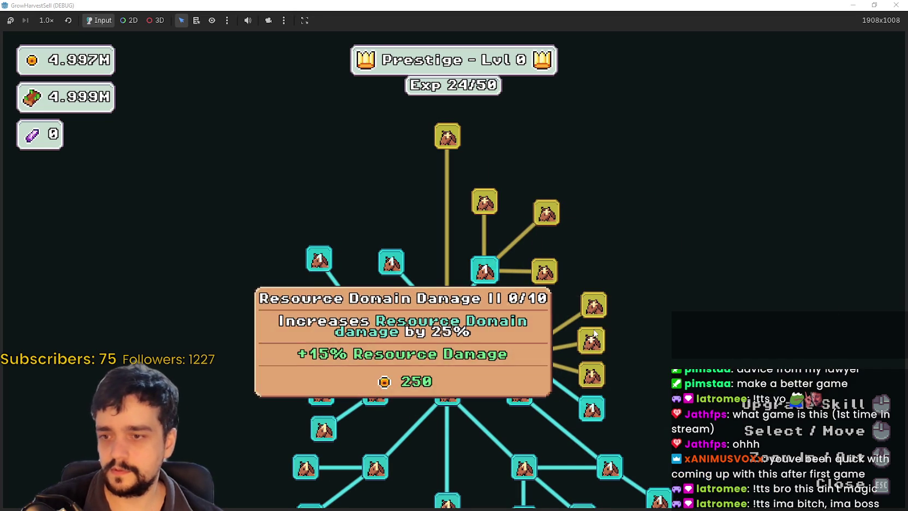
{"action": "left_click", "coordinate": [591, 375]}
{"action": "left_click", "coordinate": [593, 304]}
{"action": "left_click", "coordinate": [543, 271]}
{"action": "left_click", "coordinate": [548, 267]}
{"action": "left_click", "coordinate": [487, 256]}
{"action": "left_click", "coordinate": [575, 284]}
{"action": "left_click", "coordinate": [626, 328]}
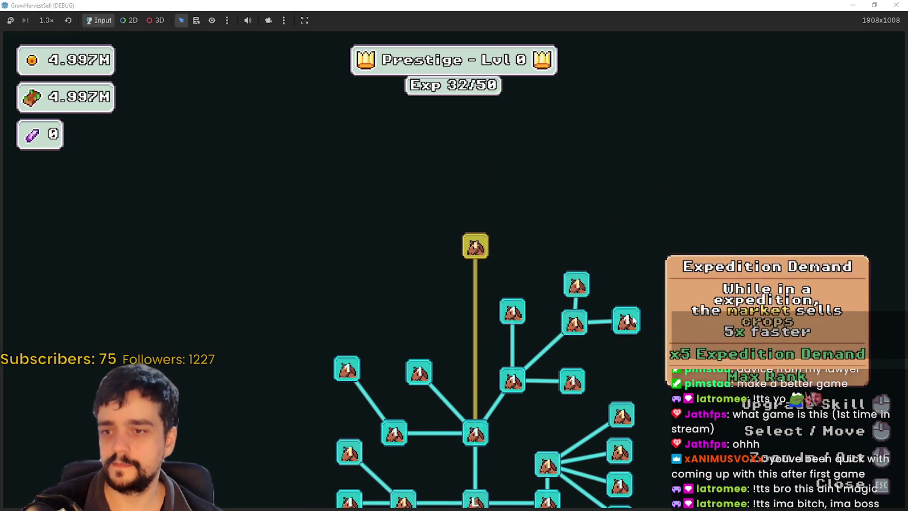
{"action": "left_click", "coordinate": [475, 245]}
{"action": "left_click", "coordinate": [406, 284]}
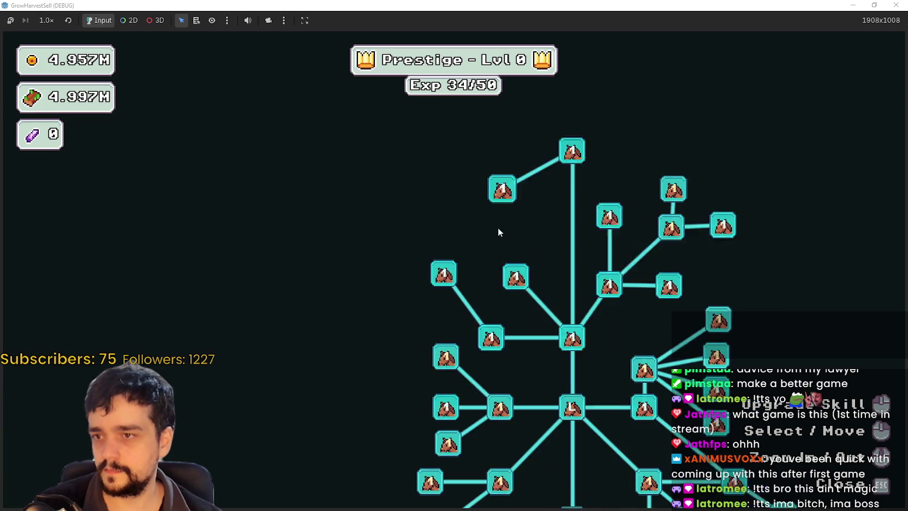
{"action": "left_click", "coordinate": [523, 297]}
{"action": "left_click", "coordinate": [522, 298]}
{"action": "key", "text": "Escape"}
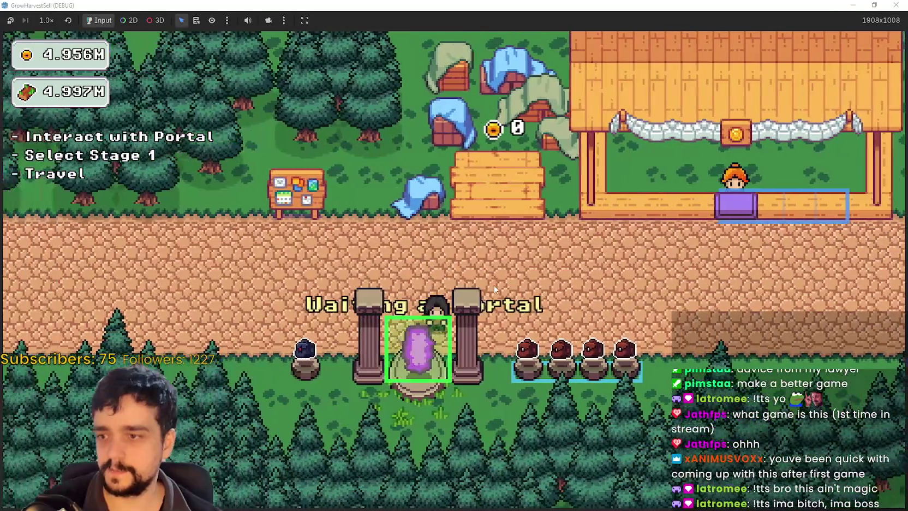
- Travel through the portal to forest stage 1, harvest crops, and return to the village
{"action": "key", "text": "e"}
{"action": "left_click", "coordinate": [240, 428]}
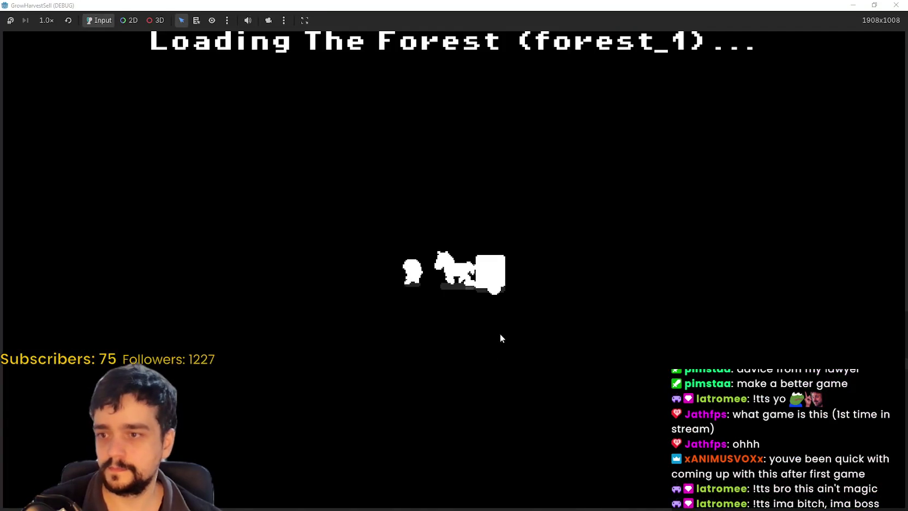
{"action": "key", "text": "a"}
{"action": "key", "text": "w"}
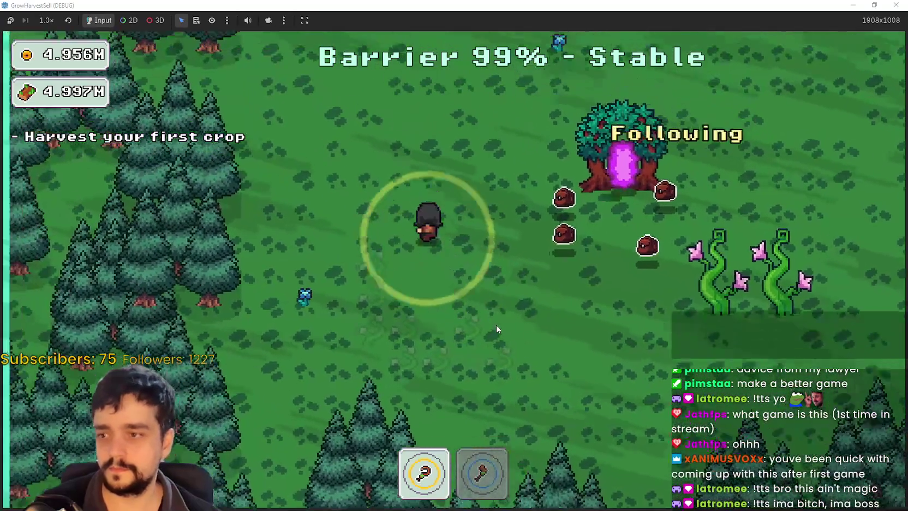
{"action": "key", "text": "d"}
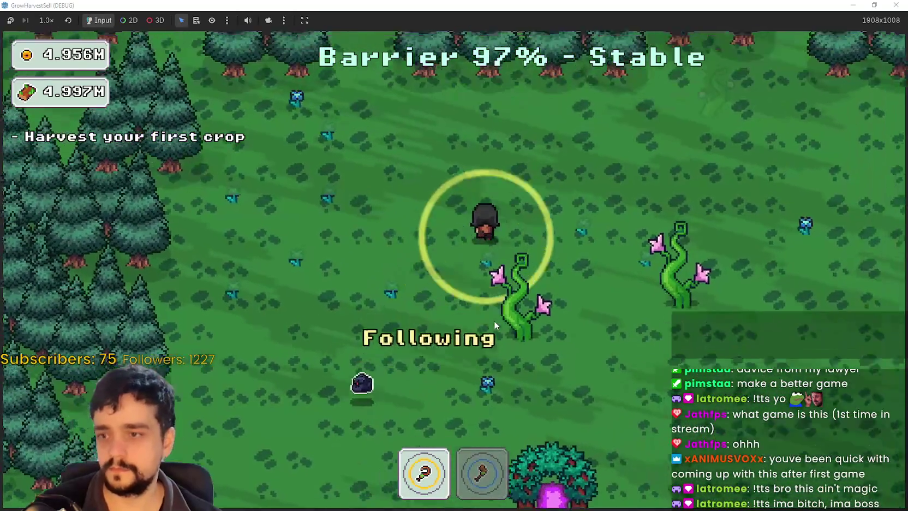
{"action": "key", "text": "s"}
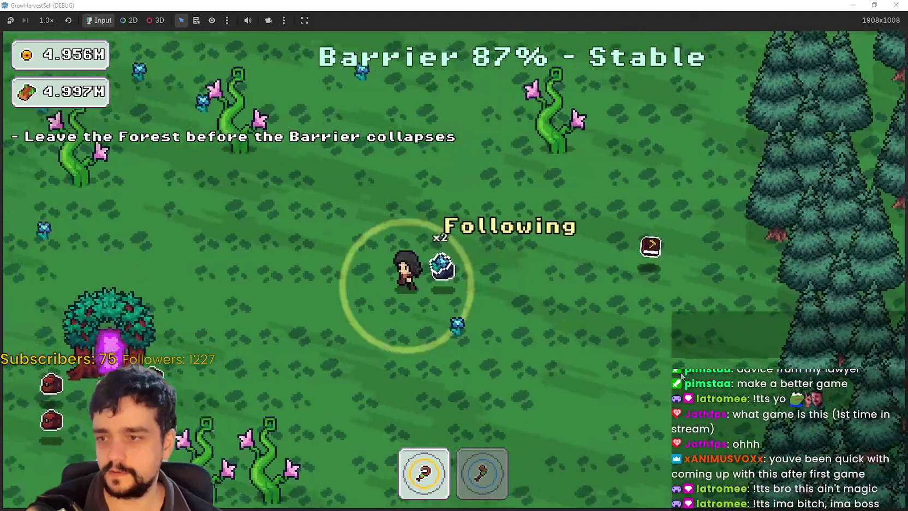
{"action": "key", "text": "e"}
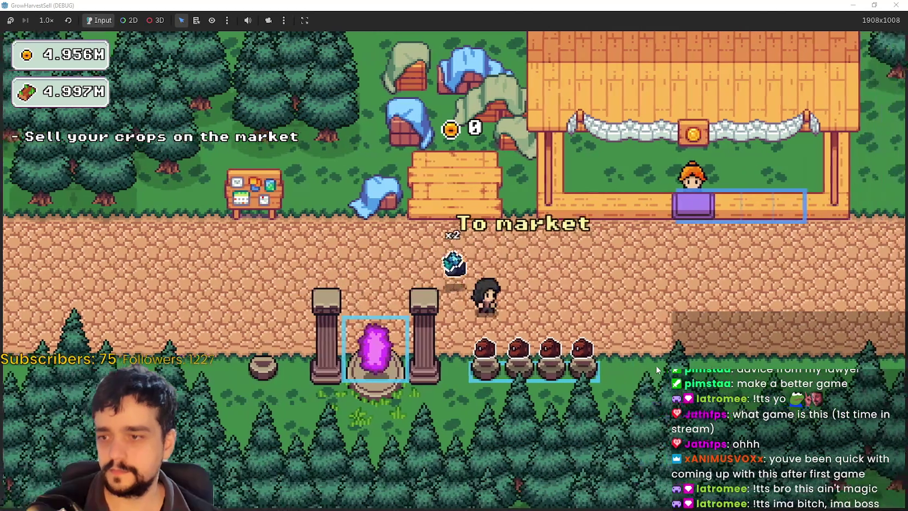
- Reopen the prestige tree and level Forest 1-3 Spawn Rate up to 3
{"action": "key", "text": "e"}
{"action": "scroll", "coordinate": [495, 307], "scroll_direction": "up", "scroll_amount": 3}
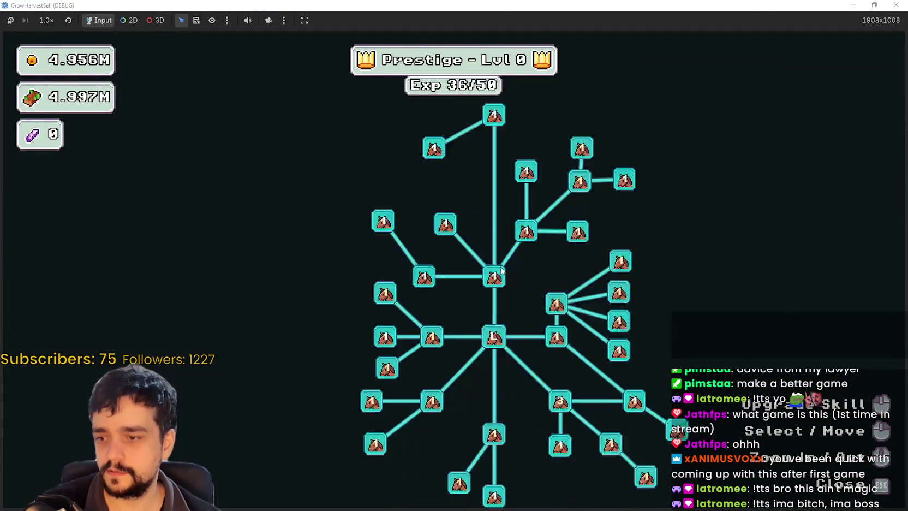
{"action": "left_click", "coordinate": [336, 303]}
{"action": "left_click", "coordinate": [335, 303]}
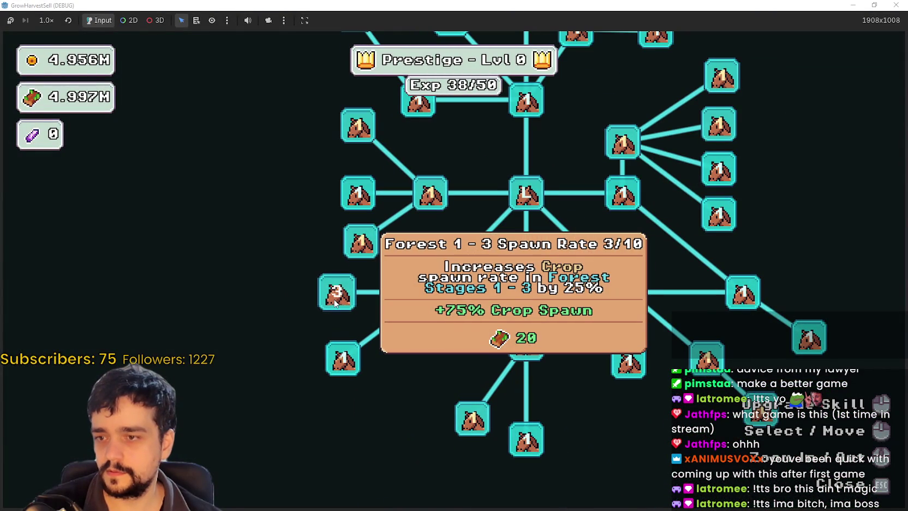
{"action": "left_click", "coordinate": [335, 302]}
{"action": "left_click", "coordinate": [335, 303]}
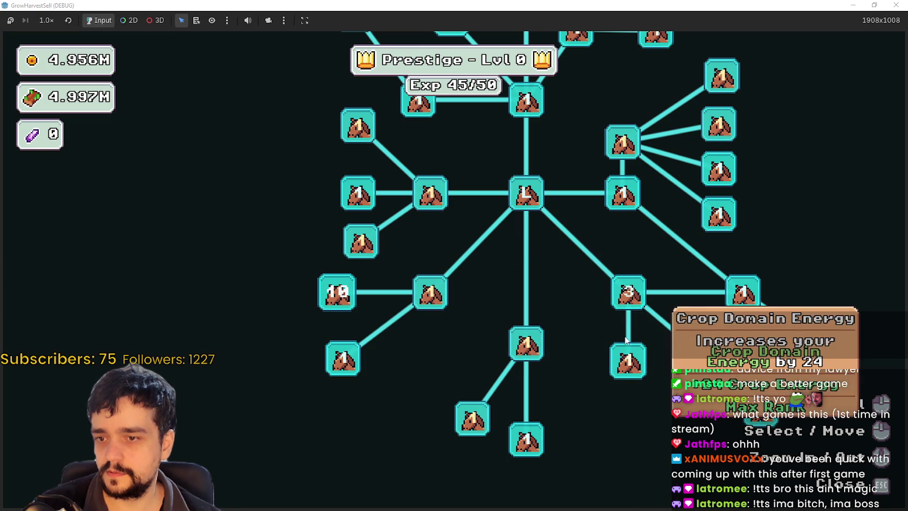
{"action": "left_click_drag", "start_coordinate": [678, 357], "coordinate": [564, 314]}
- Max out Barrier Energy I and Barrier Energy II at 10/10, then close the tree
{"action": "left_click", "coordinate": [579, 314]}
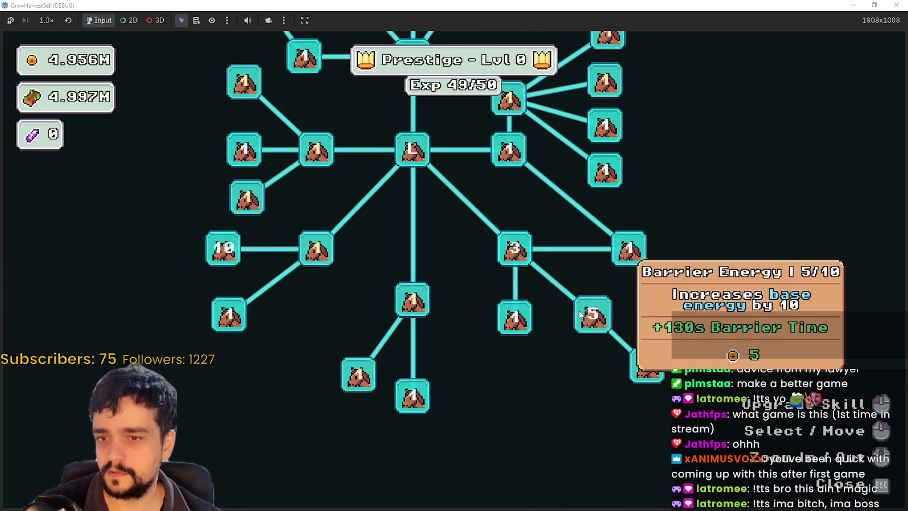
{"action": "left_click", "coordinate": [580, 315]}
{"action": "left_click", "coordinate": [580, 315]}
{"action": "left_click", "coordinate": [582, 315]}
{"action": "left_click", "coordinate": [581, 314]}
{"action": "left_click", "coordinate": [582, 315]}
{"action": "left_click", "coordinate": [644, 365]}
{"action": "left_click", "coordinate": [644, 365]}
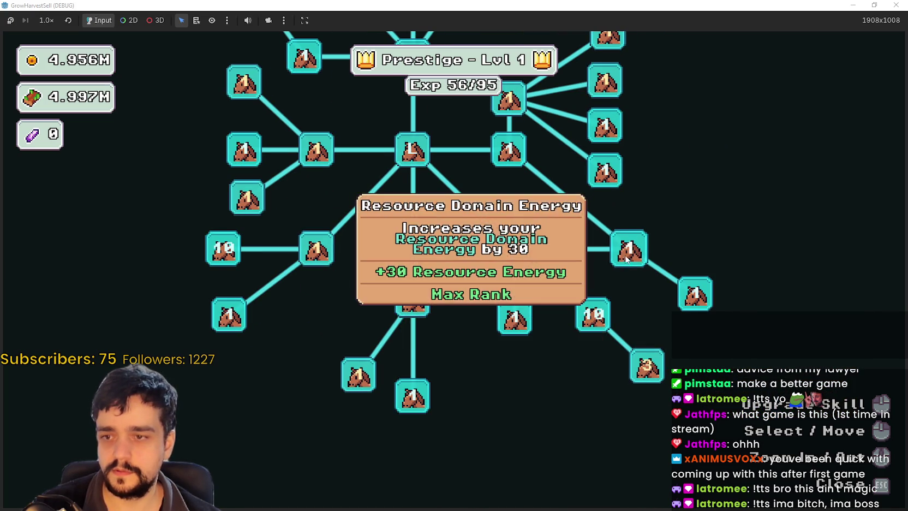
{"action": "left_click", "coordinate": [647, 365]}
{"action": "left_click", "coordinate": [647, 366]}
{"action": "left_click", "coordinate": [648, 365]}
{"action": "left_click", "coordinate": [648, 365]}
{"action": "left_click", "coordinate": [648, 365]}
{"action": "left_click", "coordinate": [649, 366]}
{"action": "left_click", "coordinate": [649, 366]}
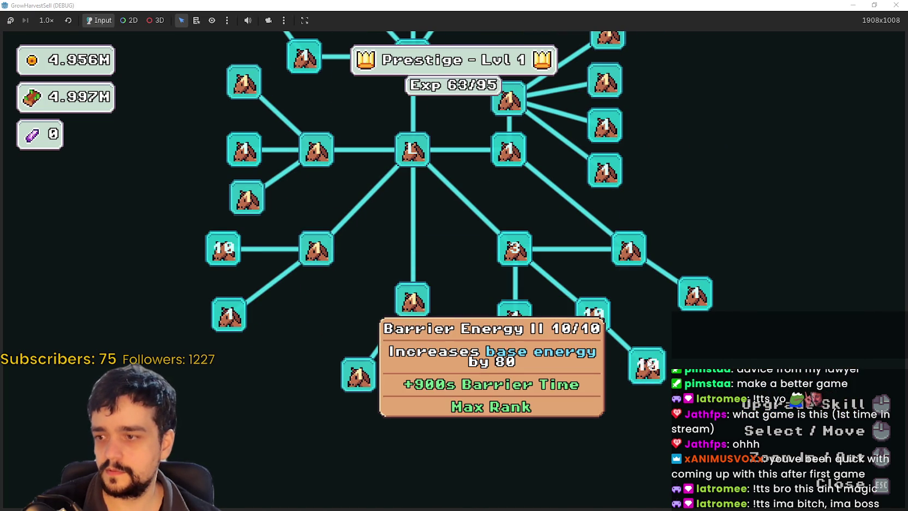
{"action": "key", "text": "Escape"}
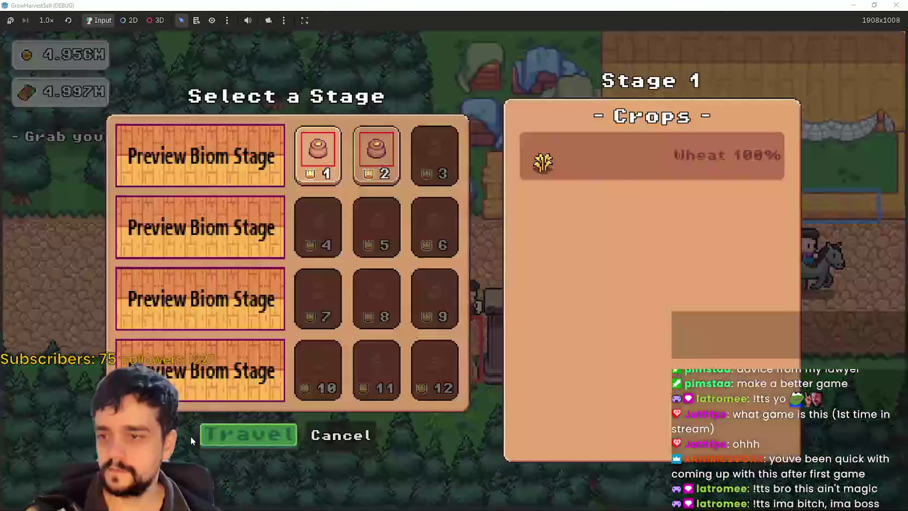
- Play two forest stage 1 runs, returning with 1.189K gold at the bank
{"action": "left_click", "coordinate": [218, 436]}
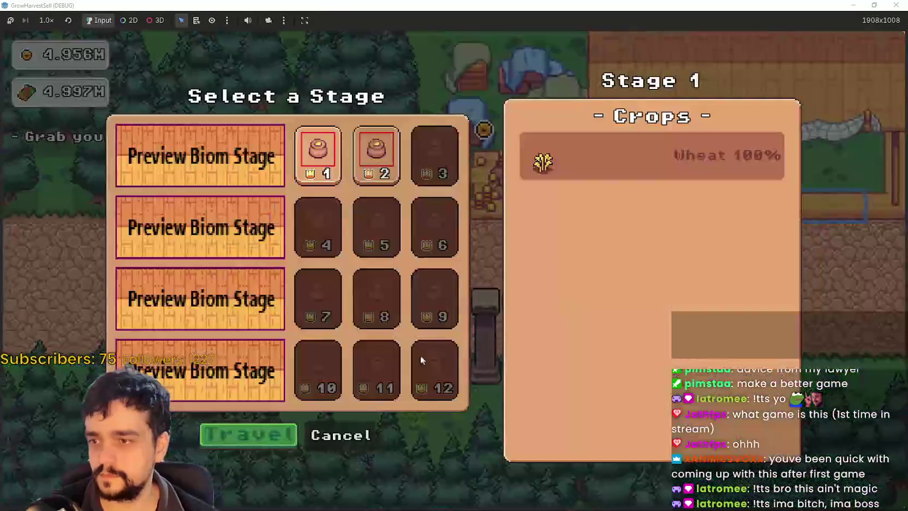
{"action": "left_click", "coordinate": [257, 441]}
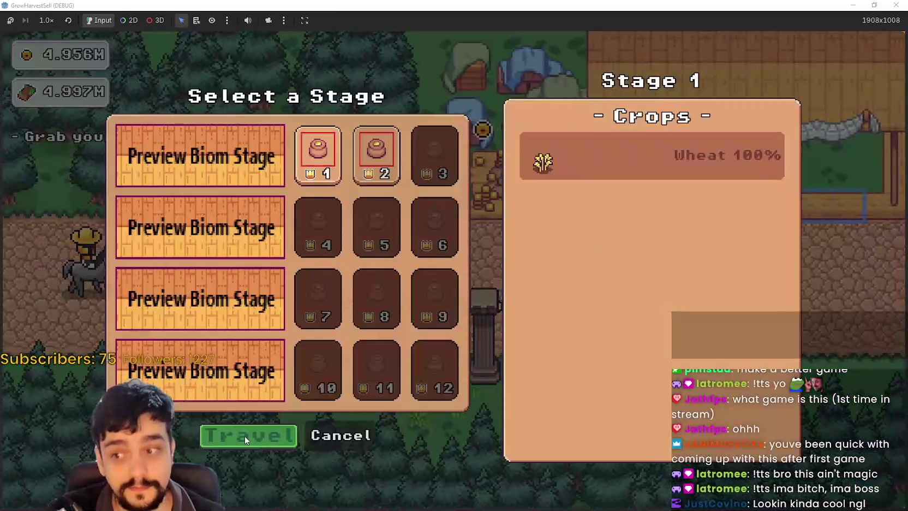
- Travel to the forest stage once more, restore the game window and stop the debug run
{"action": "left_click", "coordinate": [245, 440]}
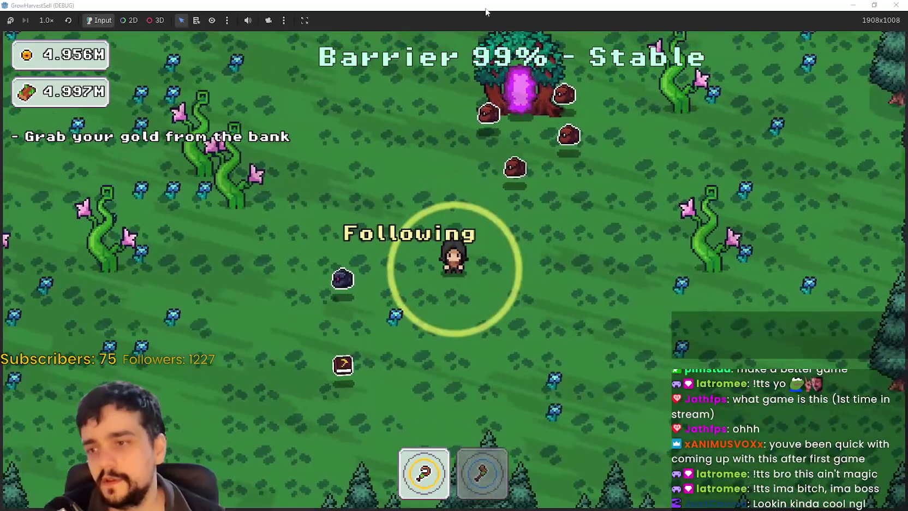
{"action": "double_click", "coordinate": [675, 4]}
{"action": "left_click", "coordinate": [707, 21]}
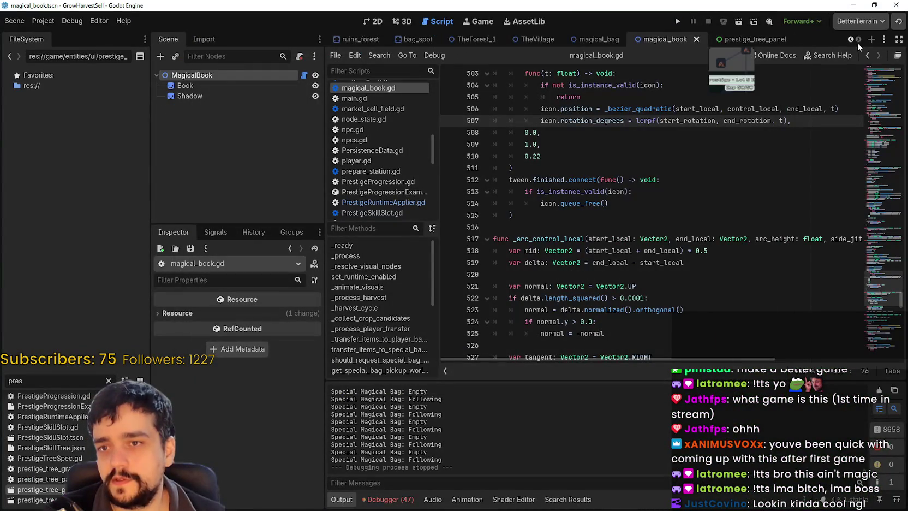
- Select the MagicalBook node and reset minimum_player_spawn_distance_px to 64.0 and spawn_margin_px to 18.0
{"action": "left_click", "coordinate": [246, 75]}
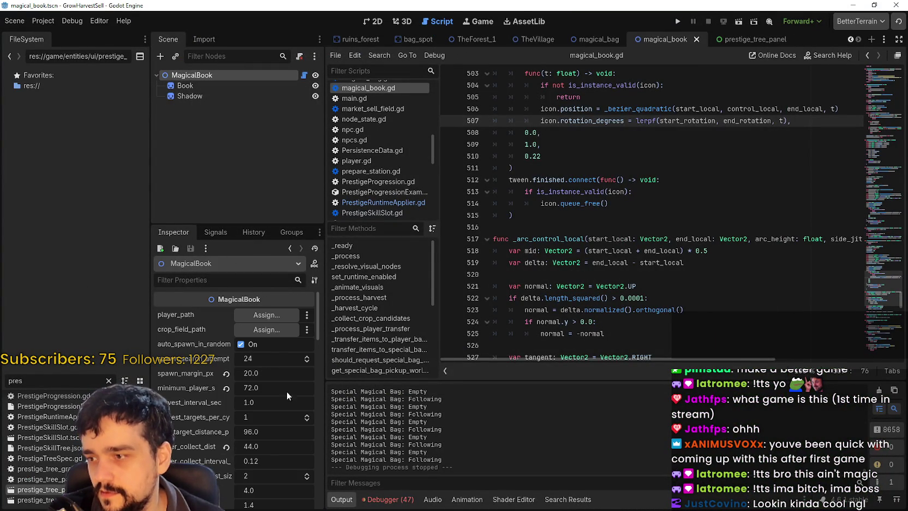
{"action": "left_click_drag", "start_coordinate": [325, 384], "coordinate": [393, 386]}
{"action": "scroll", "coordinate": [285, 355], "scroll_direction": "down", "scroll_amount": 1}
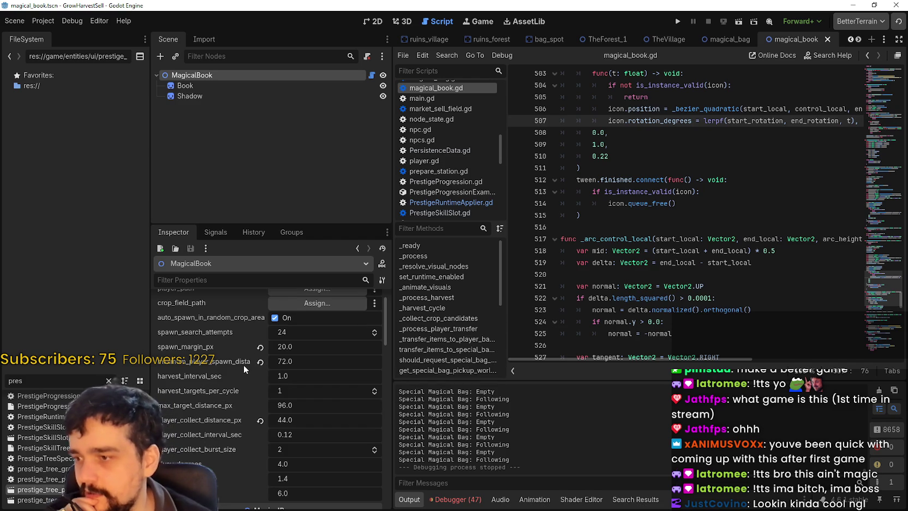
{"action": "left_click", "coordinate": [260, 361]}
{"action": "left_click", "coordinate": [260, 347]}
{"action": "scroll", "coordinate": [261, 370], "scroll_direction": "down", "scroll_amount": 1}
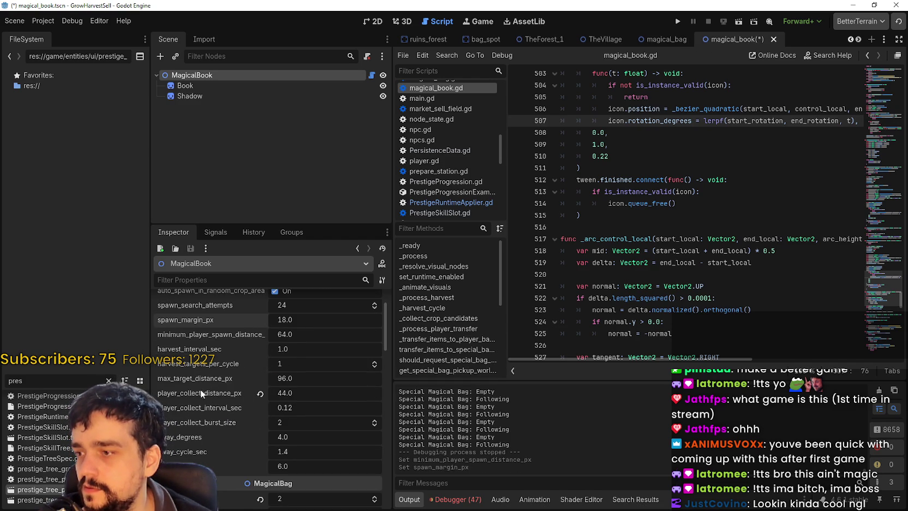
- Set max_target_distance_px to 200 and player_collect_interval_sec to 0.5, saving the scene
{"action": "left_click", "coordinate": [301, 381]}
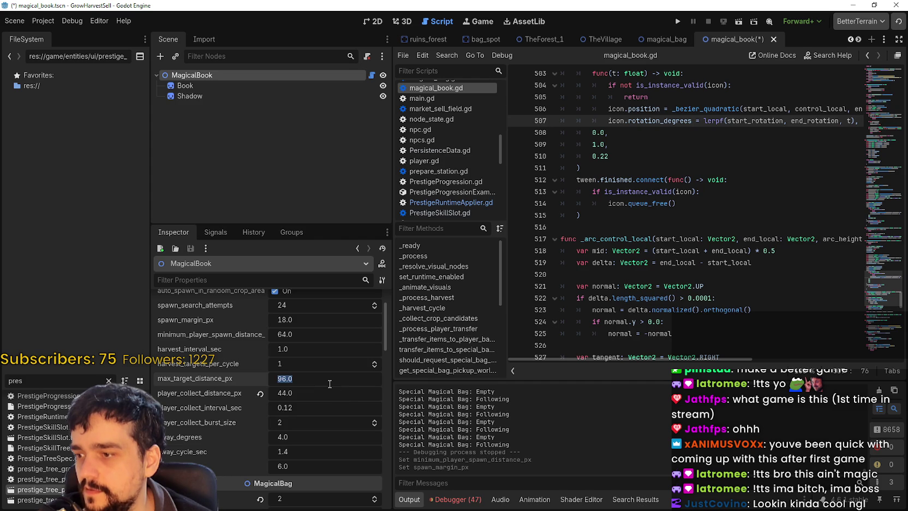
{"action": "type", "text": "200"}
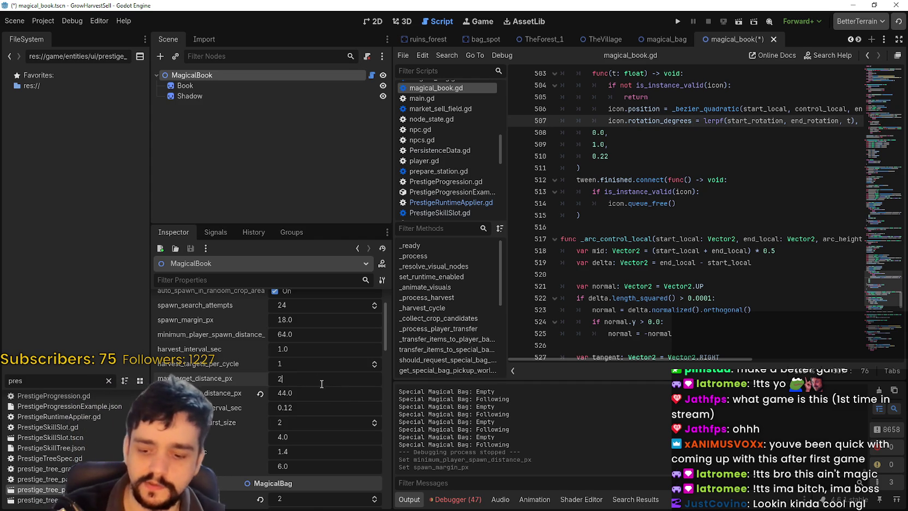
{"action": "key", "text": "Return"}
{"action": "key", "text": "ctrl+s"}
{"action": "left_click", "coordinate": [313, 410]}
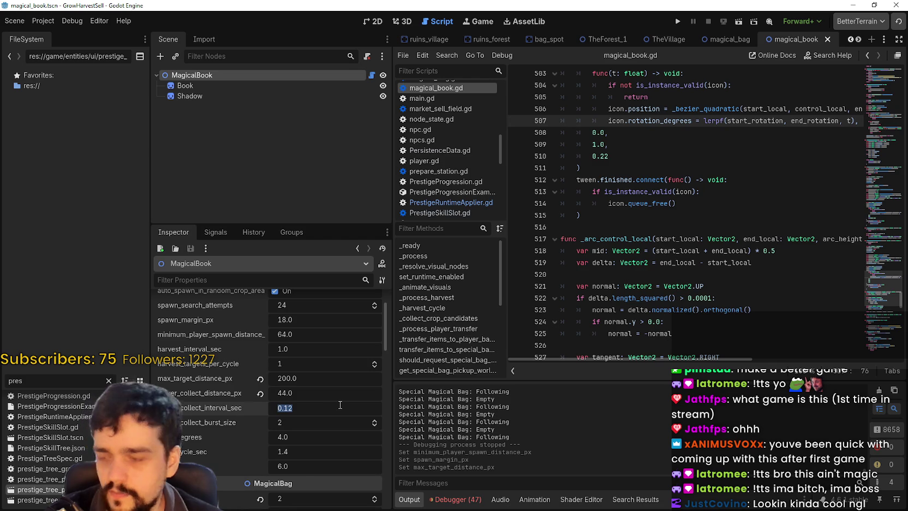
{"action": "type", "text": "0.5"}
{"action": "key", "text": "Return"}
{"action": "key", "text": "ctrl+s"}
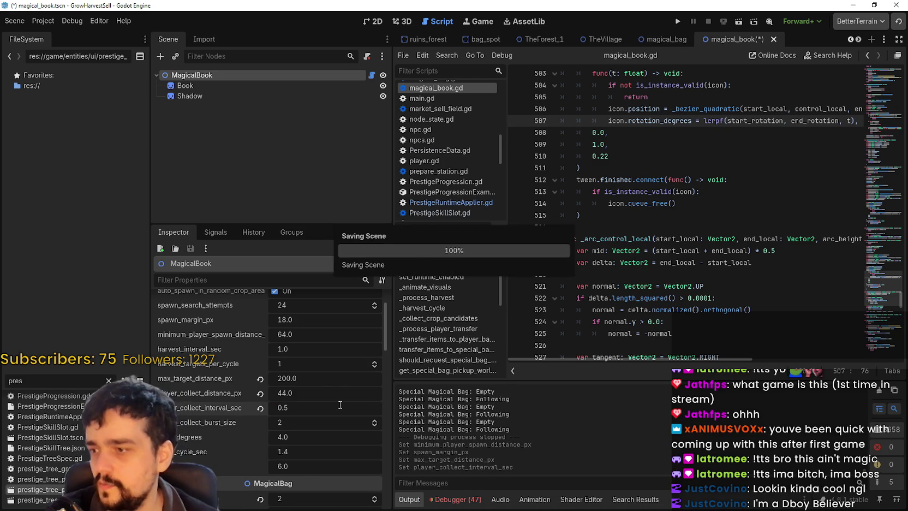
- Lower player_collect_burst_size from 2 to 1, save, and launch the game
{"action": "left_click", "coordinate": [374, 426]}
{"action": "key", "text": "ctrl+s"}
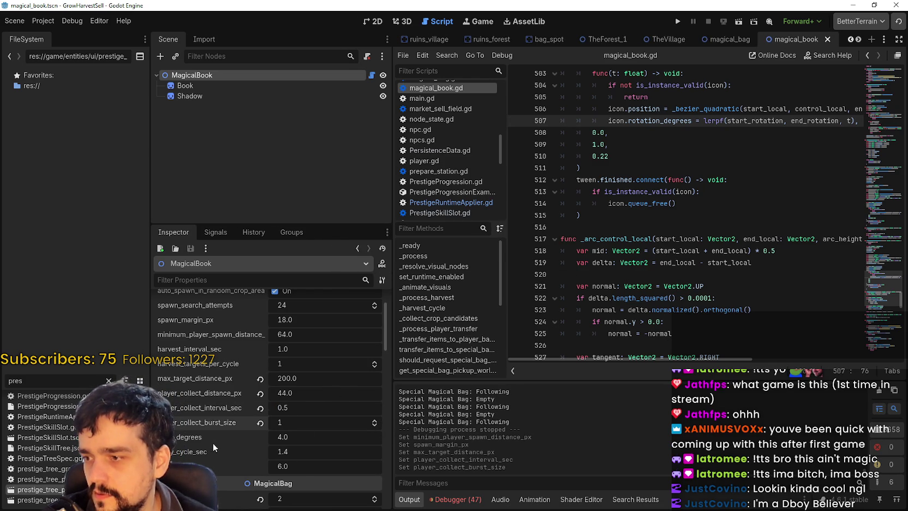
{"action": "scroll", "coordinate": [273, 424], "scroll_direction": "up", "scroll_amount": 2}
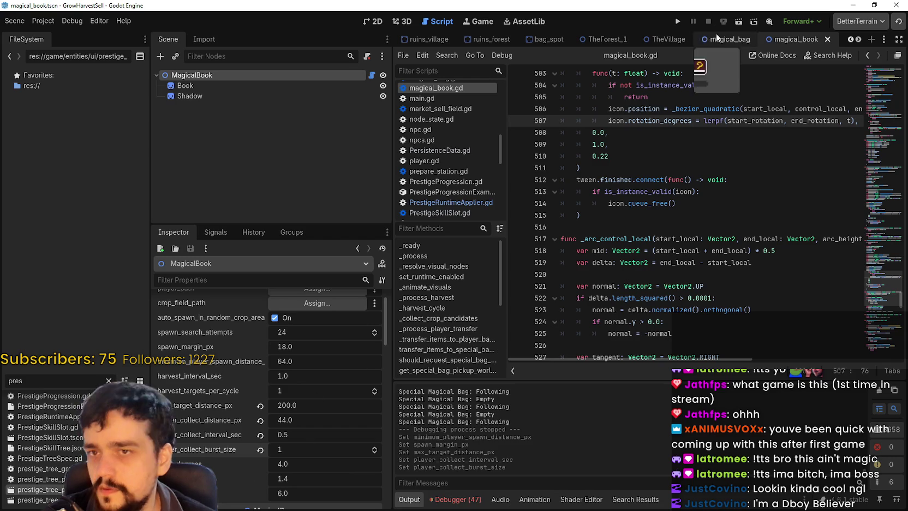
{"action": "left_click", "coordinate": [677, 22]}
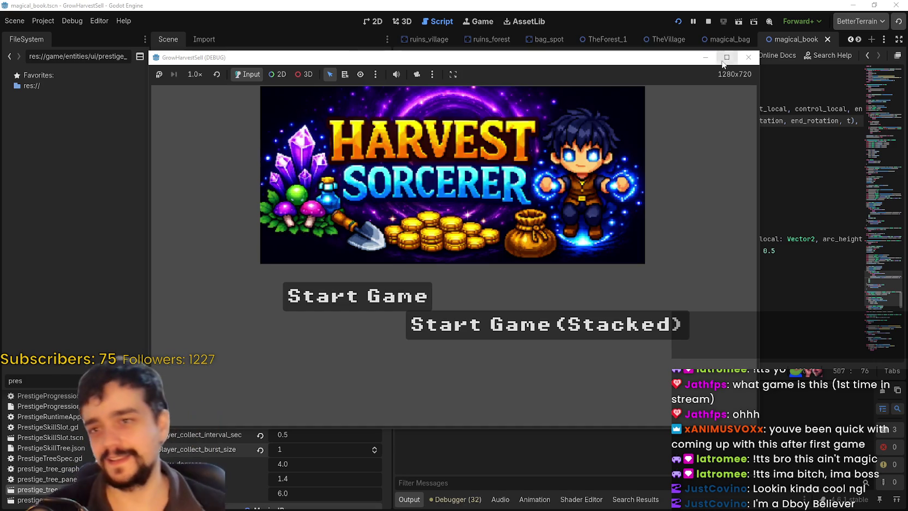
- Maximize the debug game window and choose Start Game (Stacked)
{"action": "left_click", "coordinate": [723, 59]}
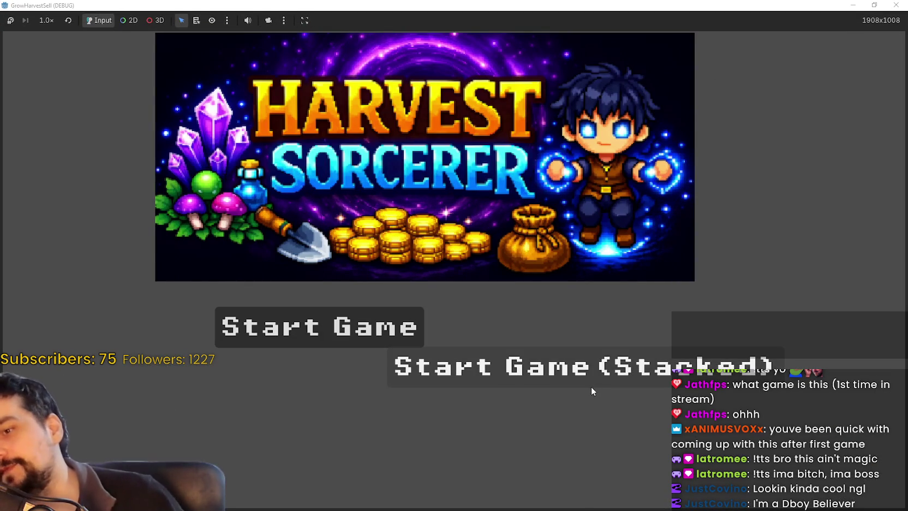
{"action": "left_click", "coordinate": [590, 386]}
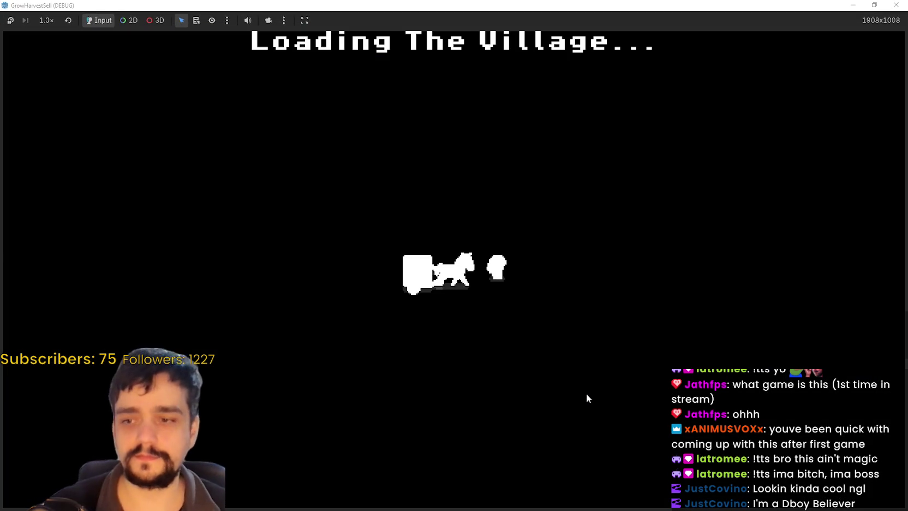
- Walk to the Skill Board, unlock the free Portal root skill, then switch to the Steam client
{"action": "key", "text": "d"}
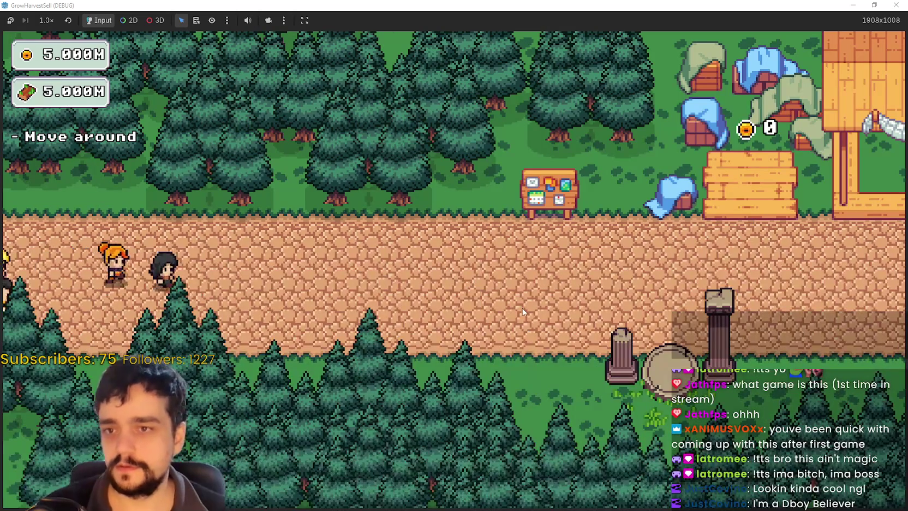
{"action": "key", "text": "d"}
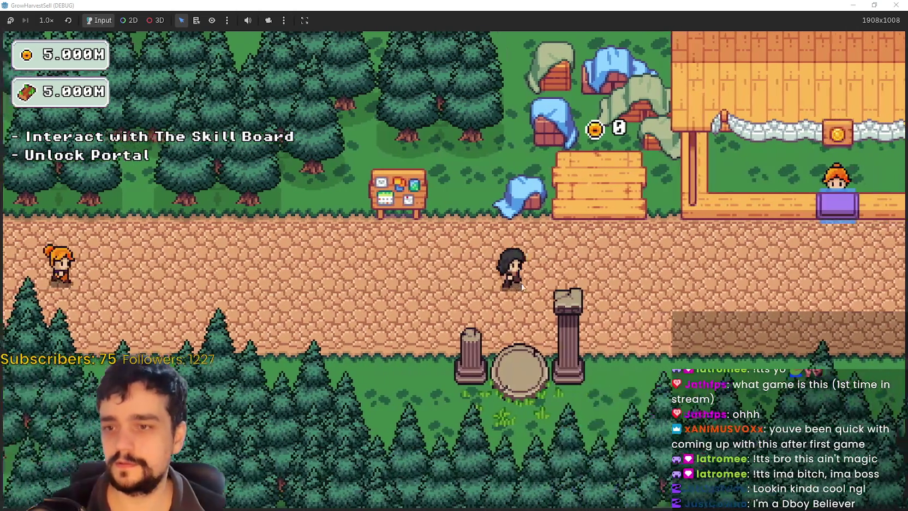
{"action": "key", "text": "w"}
{"action": "key", "text": "e"}
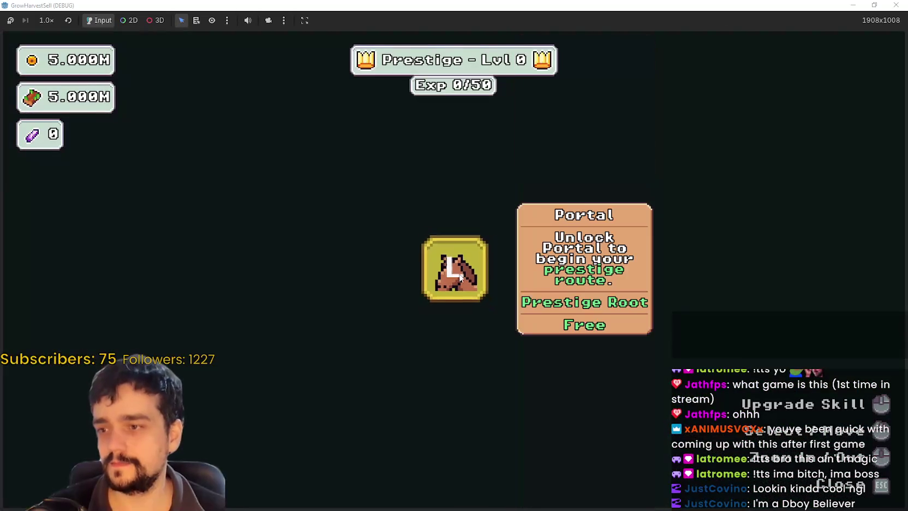
{"action": "left_click", "coordinate": [461, 278]}
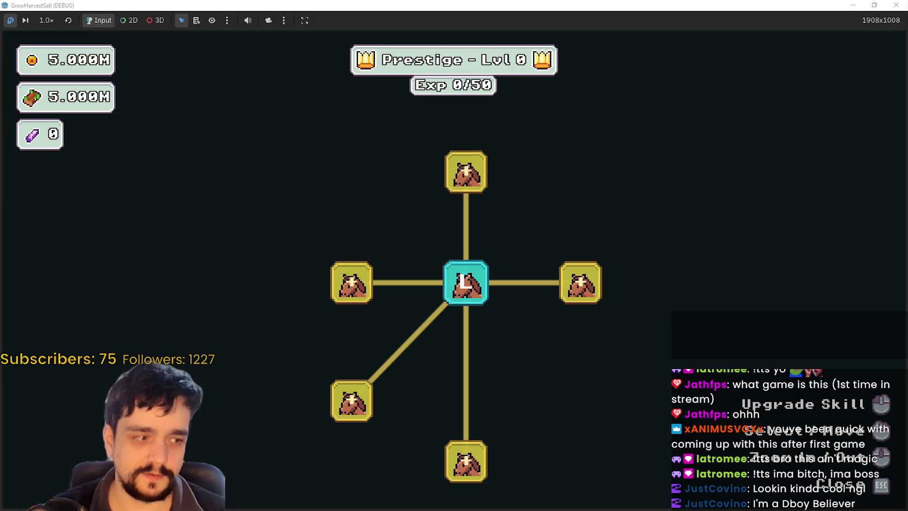
{"action": "key", "text": "alt+Tab"}
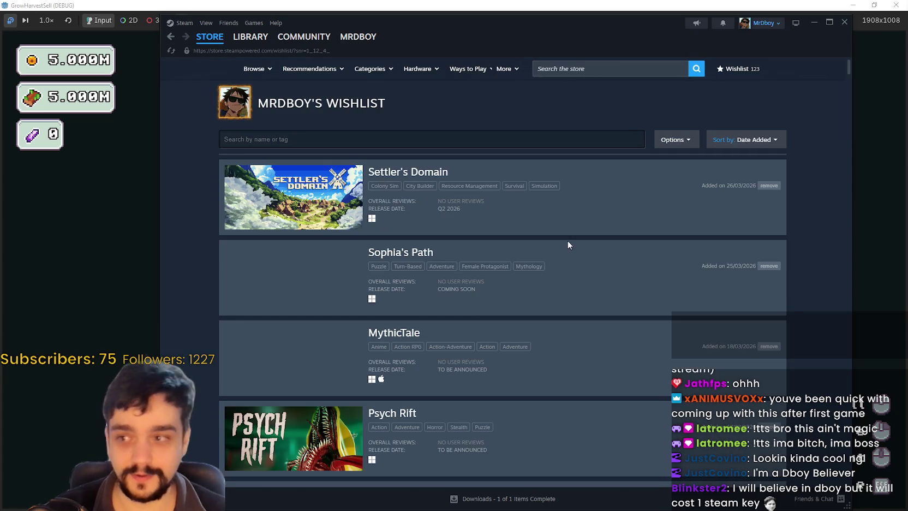
{"action": "scroll", "coordinate": [600, 270], "scroll_direction": "down", "scroll_amount": 2}
{"action": "scroll", "coordinate": [646, 276], "scroll_direction": "down", "scroll_amount": 12}
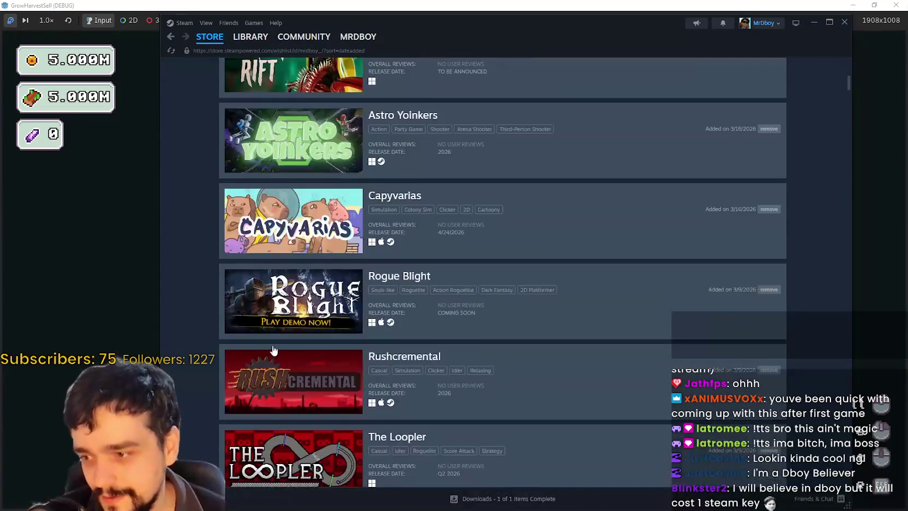
{"action": "scroll", "coordinate": [267, 379], "scroll_direction": "down", "scroll_amount": 3}
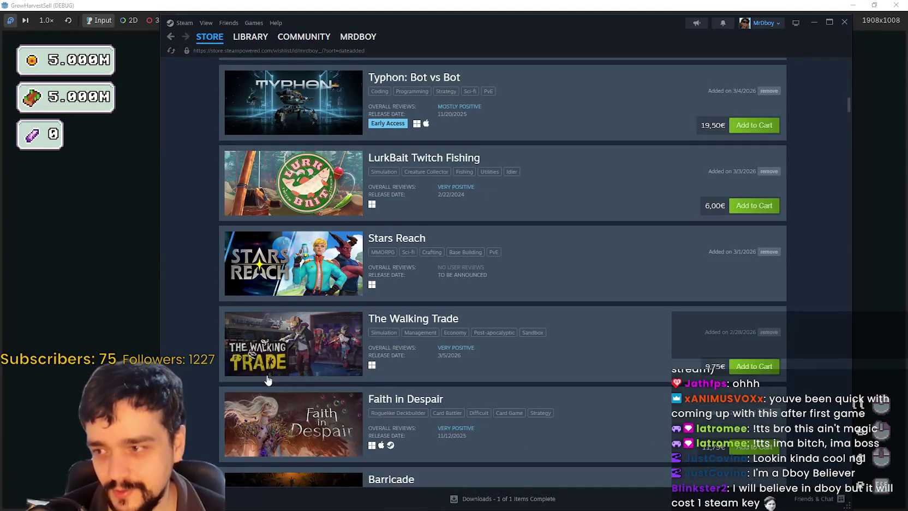
{"action": "scroll", "coordinate": [302, 342], "scroll_direction": "down", "scroll_amount": 5}
{"action": "scroll", "coordinate": [305, 338], "scroll_direction": "down", "scroll_amount": 2}
{"action": "scroll", "coordinate": [308, 335], "scroll_direction": "up", "scroll_amount": 12}
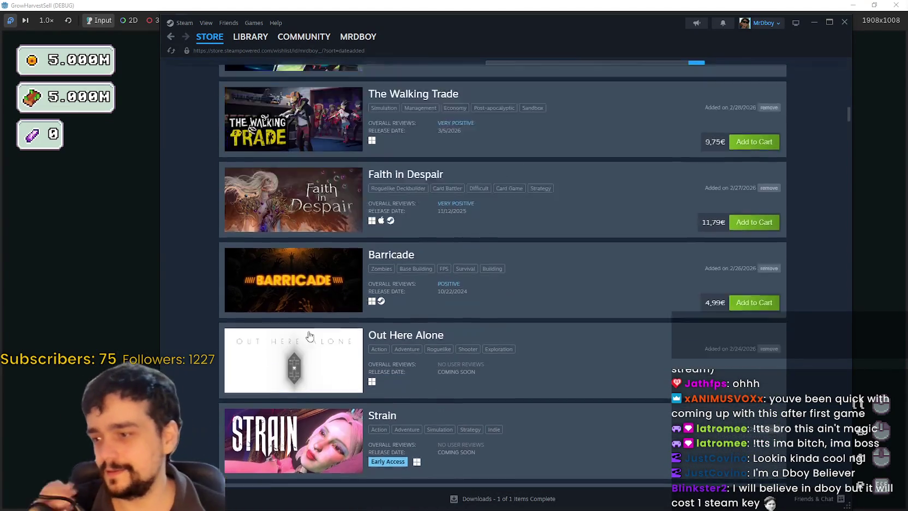
{"action": "scroll", "coordinate": [306, 333], "scroll_direction": "down", "scroll_amount": 5}
{"action": "scroll", "coordinate": [304, 329], "scroll_direction": "up", "scroll_amount": 7}
{"action": "scroll", "coordinate": [304, 327], "scroll_direction": "up", "scroll_amount": 8}
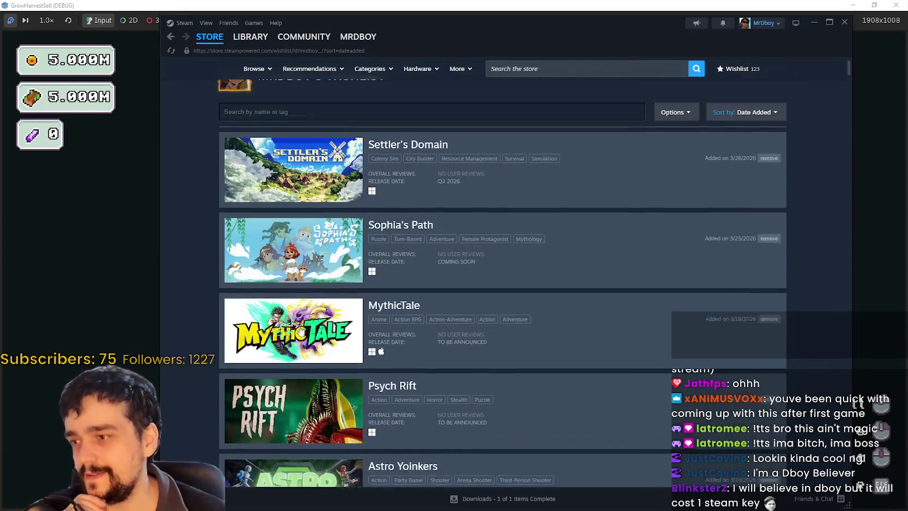
{"action": "scroll", "coordinate": [289, 218], "scroll_direction": "down", "scroll_amount": 5}
{"action": "scroll", "coordinate": [286, 214], "scroll_direction": "down", "scroll_amount": 20}
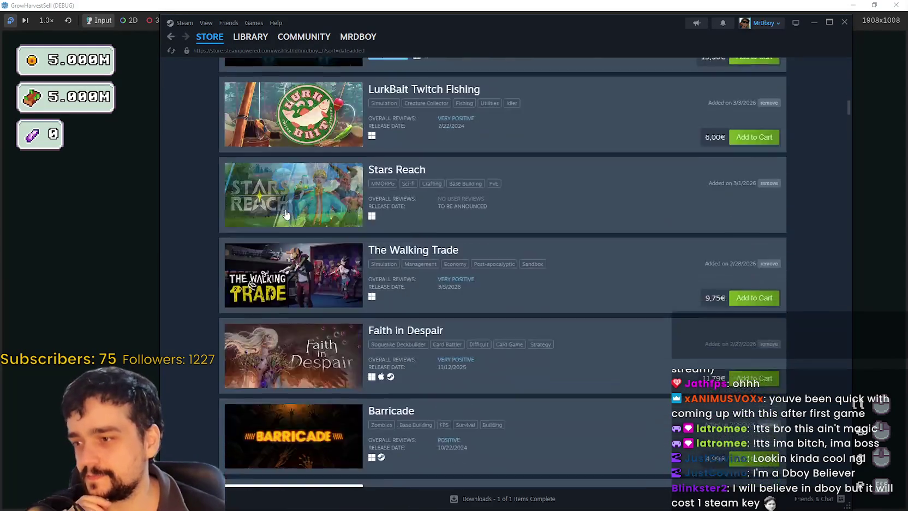
{"action": "scroll", "coordinate": [284, 213], "scroll_direction": "down", "scroll_amount": 15}
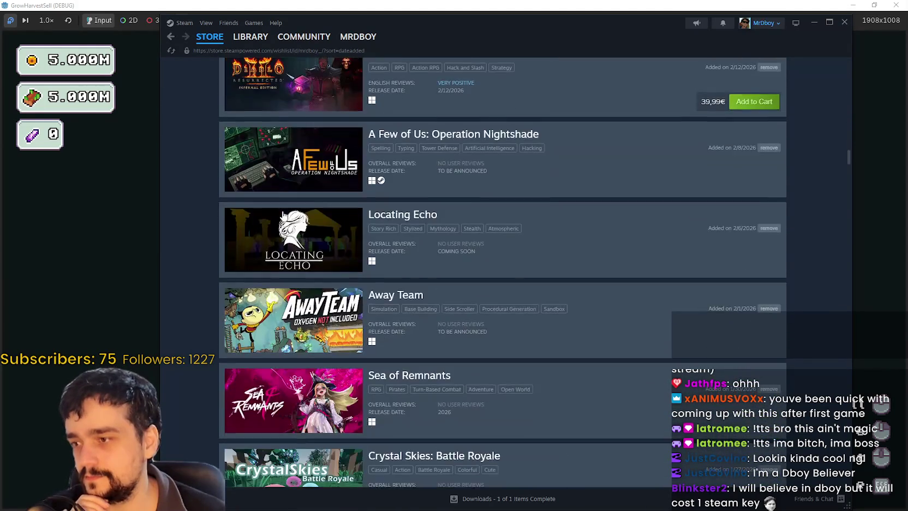
{"action": "scroll", "coordinate": [283, 216], "scroll_direction": "down", "scroll_amount": 15}
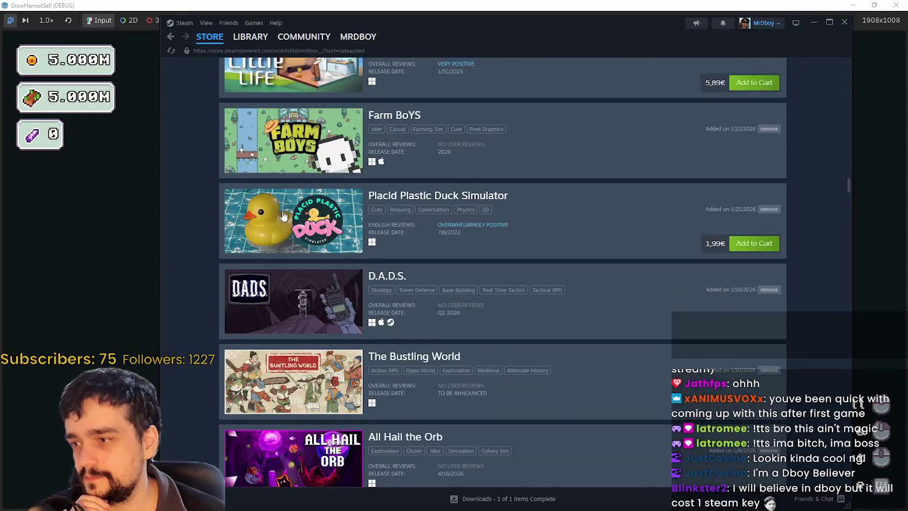
{"action": "scroll", "coordinate": [283, 216], "scroll_direction": "down", "scroll_amount": 3}
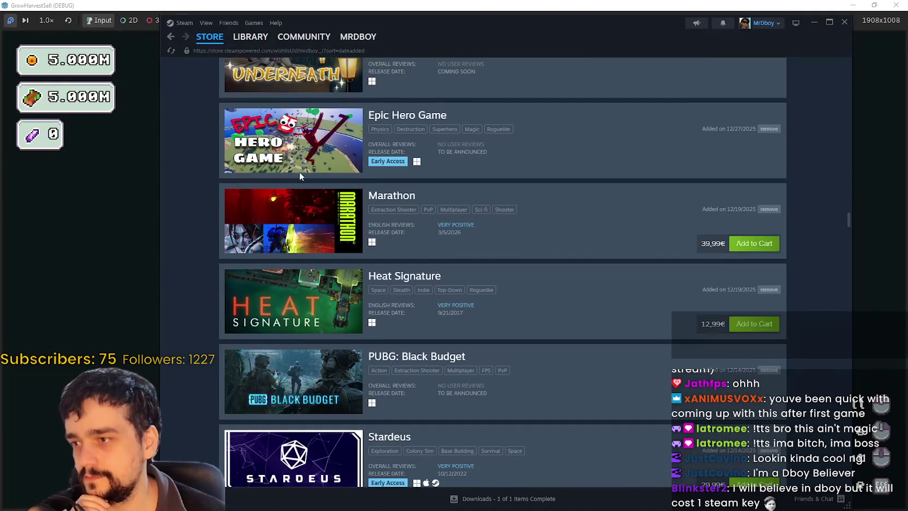
{"action": "scroll", "coordinate": [333, 268], "scroll_direction": "up", "scroll_amount": 3}
{"action": "scroll", "coordinate": [333, 269], "scroll_direction": "down", "scroll_amount": 5}
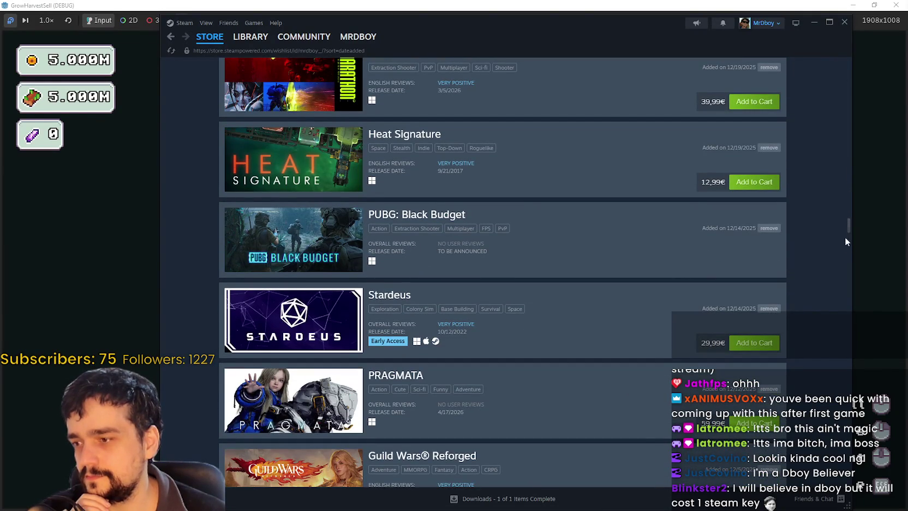
{"action": "scroll", "coordinate": [845, 248], "scroll_direction": "down", "scroll_amount": 15}
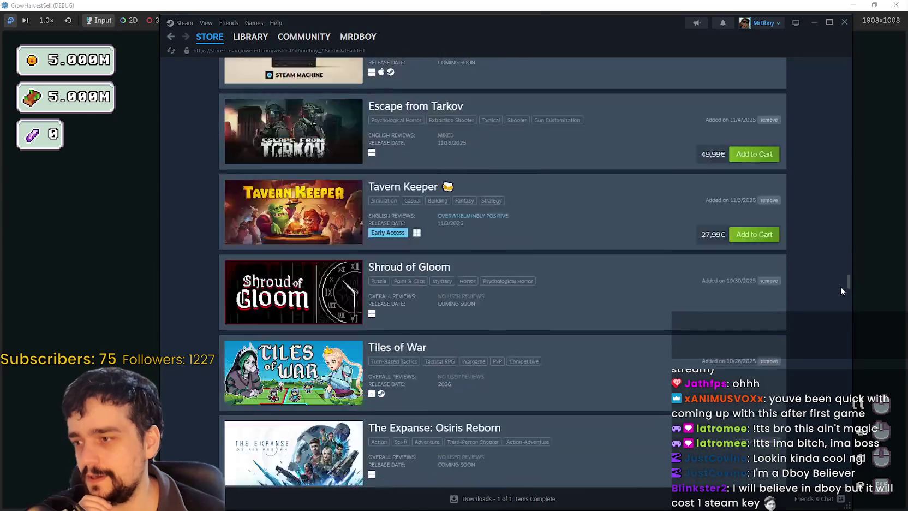
{"action": "scroll", "coordinate": [839, 280], "scroll_direction": "up", "scroll_amount": 20}
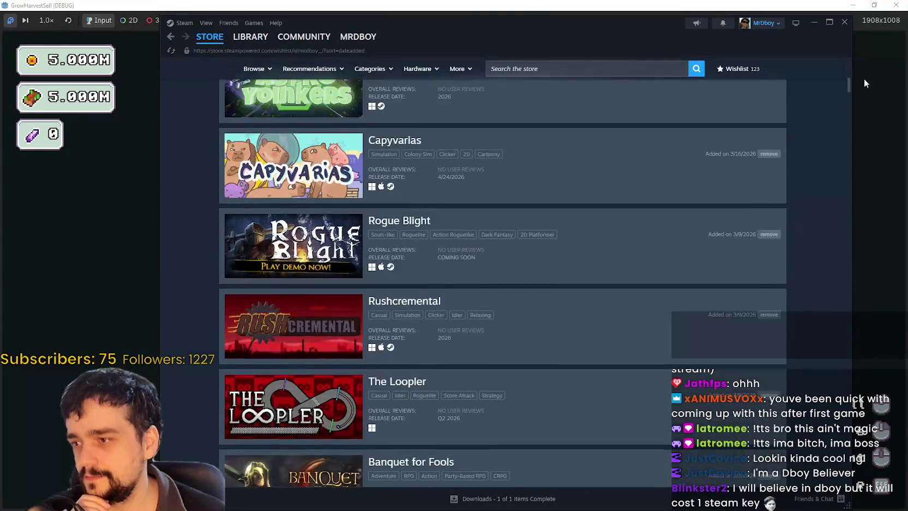
{"action": "left_click_drag", "start_coordinate": [864, 80], "coordinate": [872, 55]}
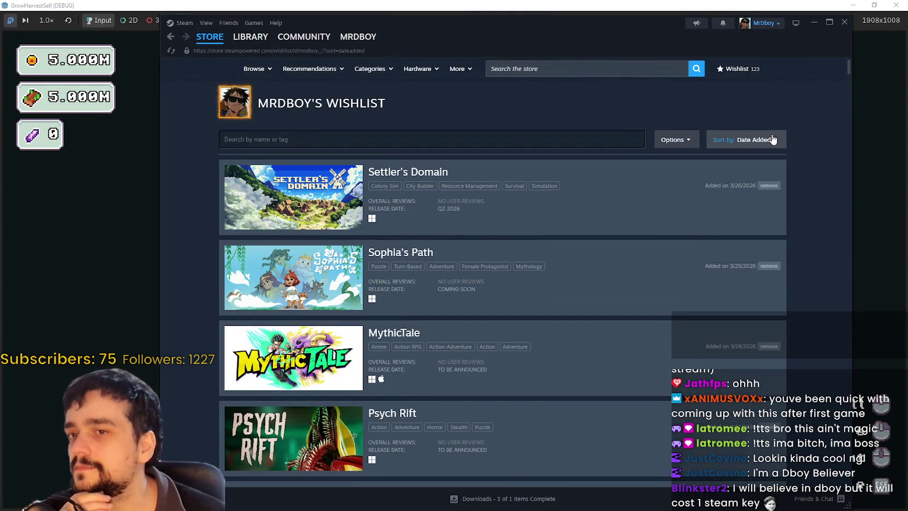
{"action": "left_click", "coordinate": [745, 218]}
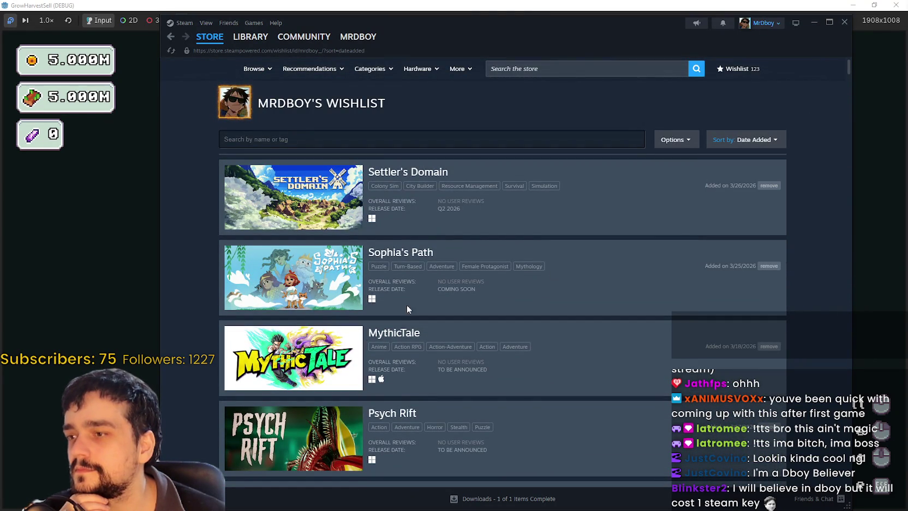
{"action": "scroll", "coordinate": [295, 257], "scroll_direction": "down", "scroll_amount": 3}
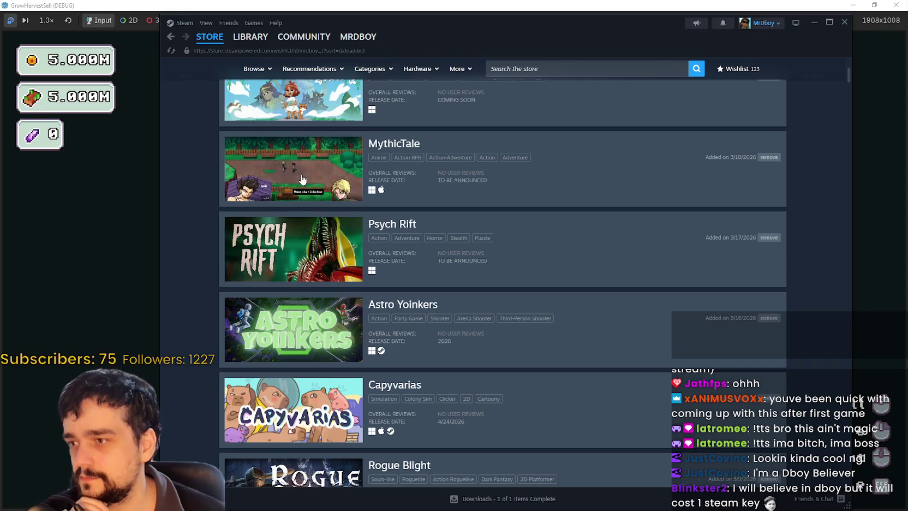
{"action": "left_click", "coordinate": [298, 346]}
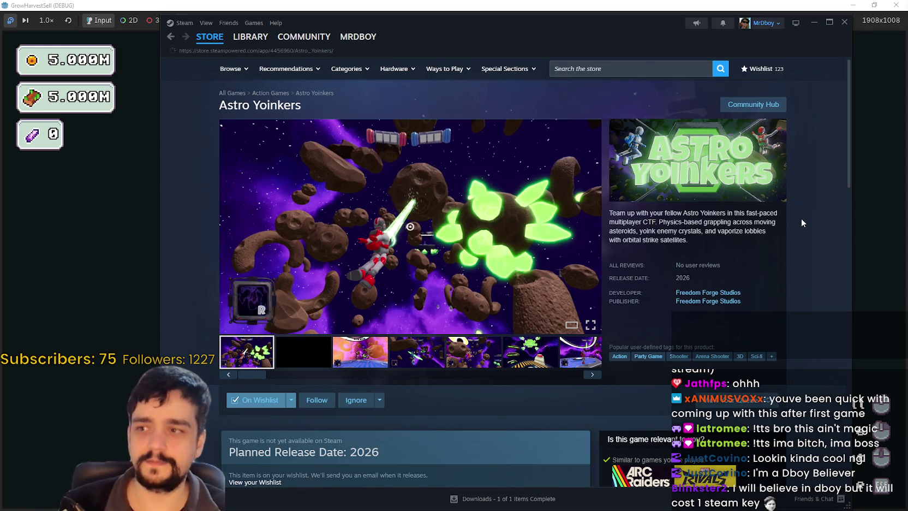
- Browse the Astro Yoinkers screenshot gallery and enlarge the first asteroid screenshot
{"action": "right_click", "coordinate": [797, 242]}
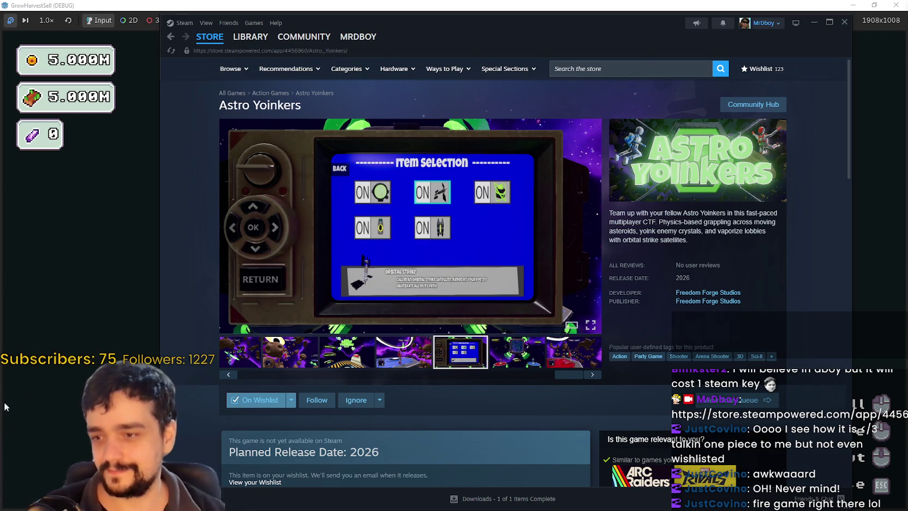
{"action": "left_click", "coordinate": [260, 376]}
{"action": "left_click_drag", "start_coordinate": [251, 369], "coordinate": [239, 374]}
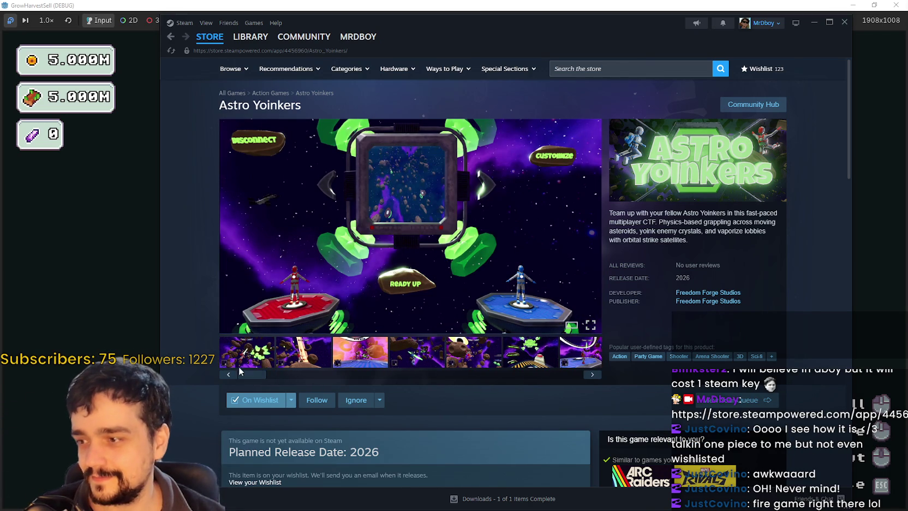
{"action": "left_click", "coordinate": [242, 362]}
- Expand the full About This Game description, read through it, and scroll back up
{"action": "scroll", "coordinate": [715, 270], "scroll_direction": "down", "scroll_amount": 10}
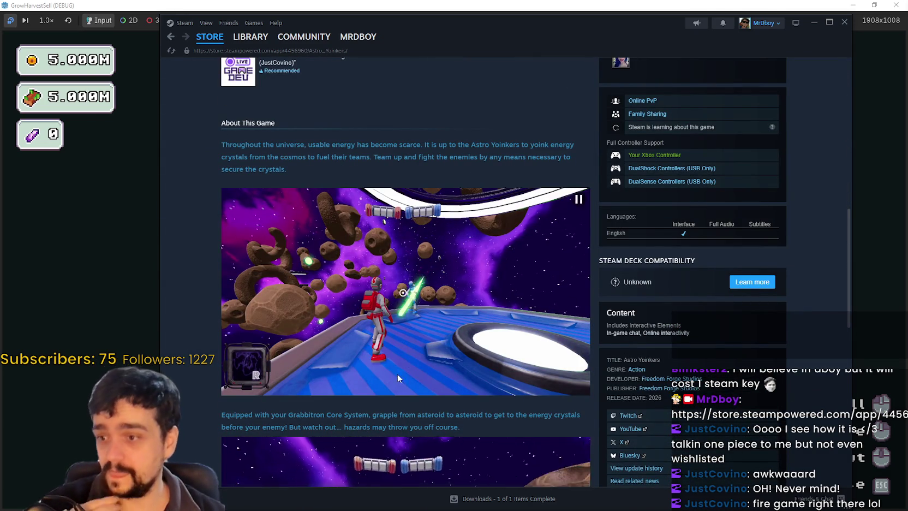
{"action": "scroll", "coordinate": [400, 382], "scroll_direction": "down", "scroll_amount": 1}
{"action": "left_click", "coordinate": [415, 471]}
{"action": "scroll", "coordinate": [416, 452], "scroll_direction": "down", "scroll_amount": 6}
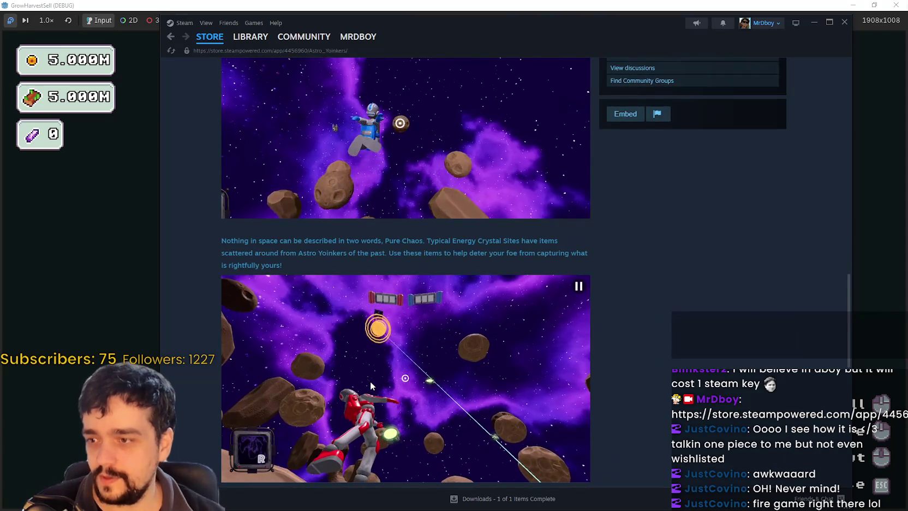
{"action": "scroll", "coordinate": [392, 384], "scroll_direction": "down", "scroll_amount": 2}
{"action": "scroll", "coordinate": [424, 385], "scroll_direction": "up", "scroll_amount": 7}
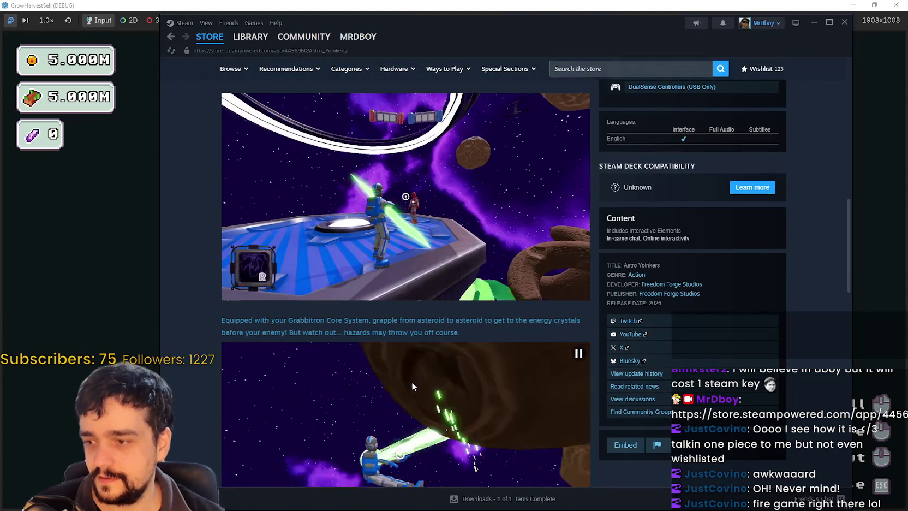
{"action": "scroll", "coordinate": [411, 381], "scroll_direction": "down", "scroll_amount": 2}
{"action": "scroll", "coordinate": [407, 371], "scroll_direction": "up", "scroll_amount": 20}
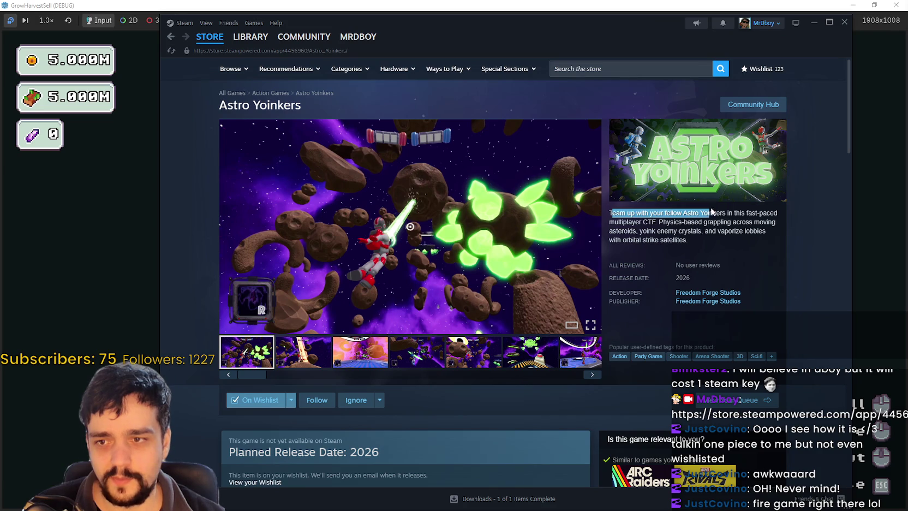
{"action": "left_click_drag", "start_coordinate": [778, 214], "coordinate": [776, 222]}
{"action": "left_click_drag", "start_coordinate": [692, 210], "coordinate": [641, 221]}
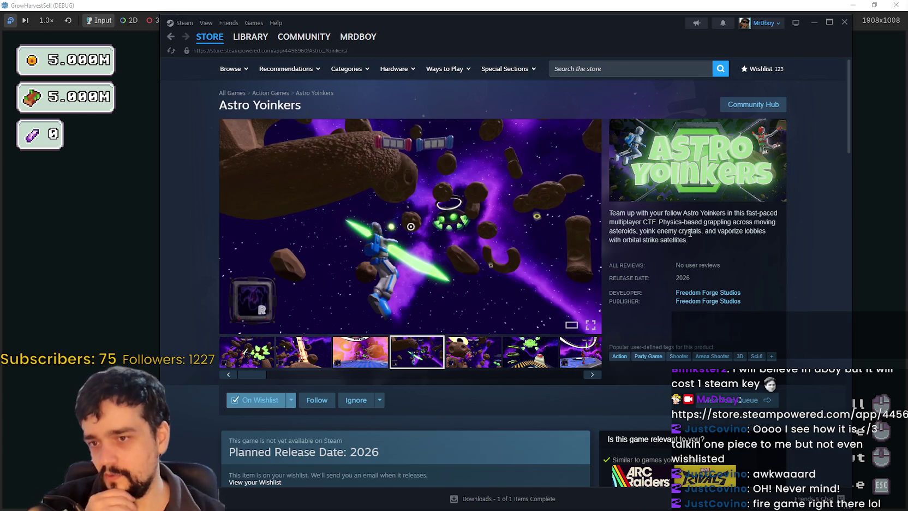
{"action": "left_click_drag", "start_coordinate": [762, 230], "coordinate": [766, 236]}
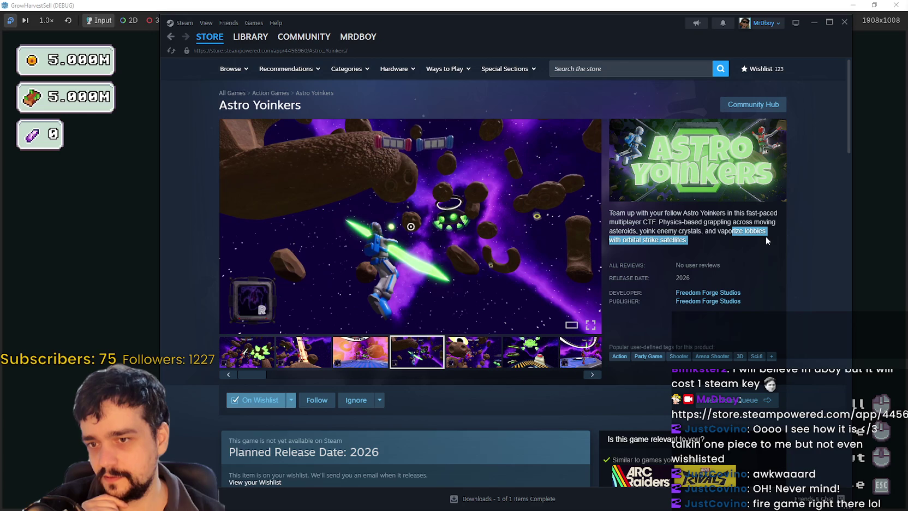
{"action": "left_click", "coordinate": [629, 243]}
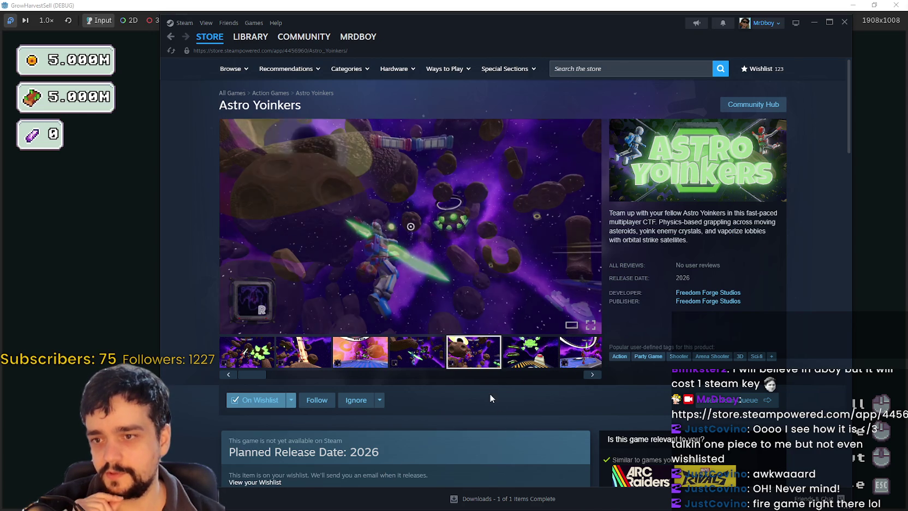
{"action": "scroll", "coordinate": [440, 247], "scroll_direction": "down", "scroll_amount": 15}
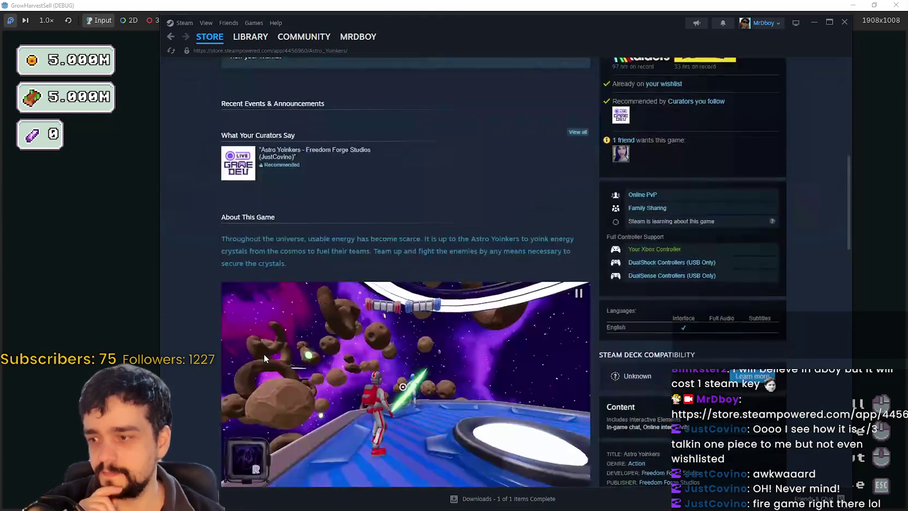
{"action": "scroll", "coordinate": [501, 296], "scroll_direction": "down", "scroll_amount": 1}
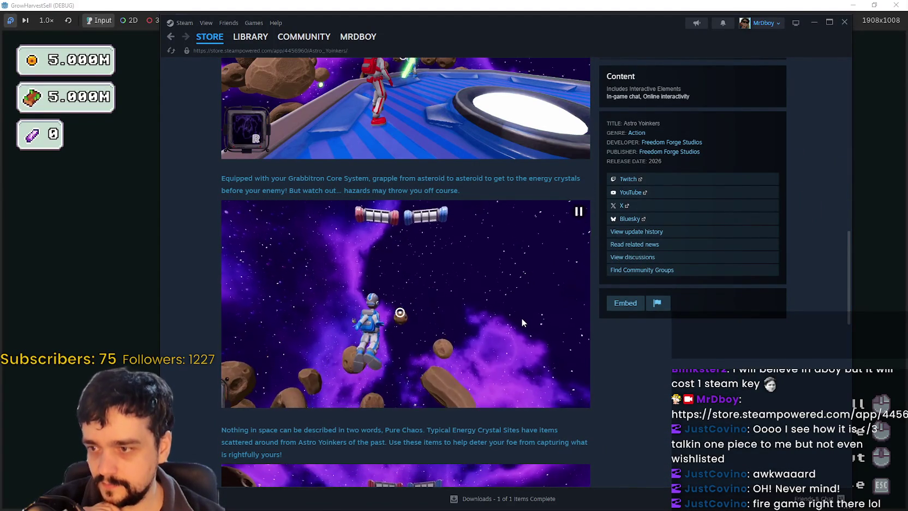
{"action": "left_click_drag", "start_coordinate": [225, 179], "coordinate": [461, 190]}
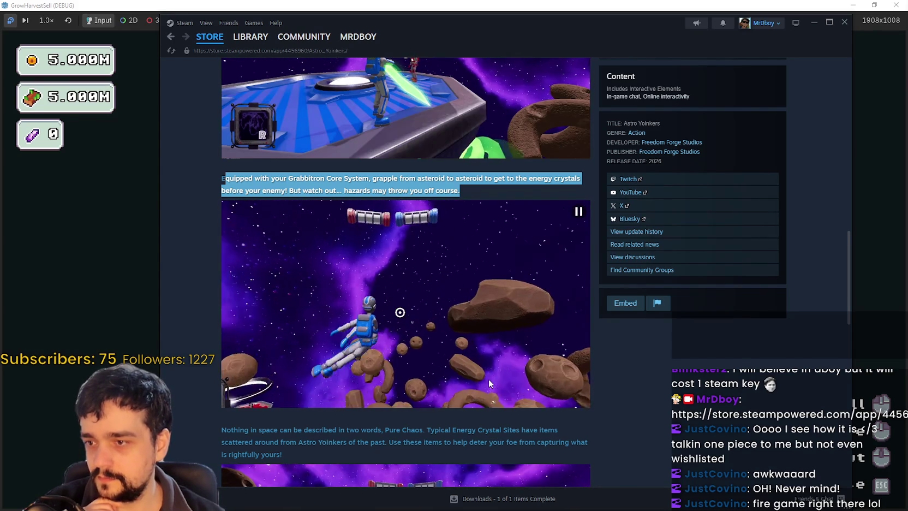
{"action": "scroll", "coordinate": [461, 357], "scroll_direction": "down", "scroll_amount": 5}
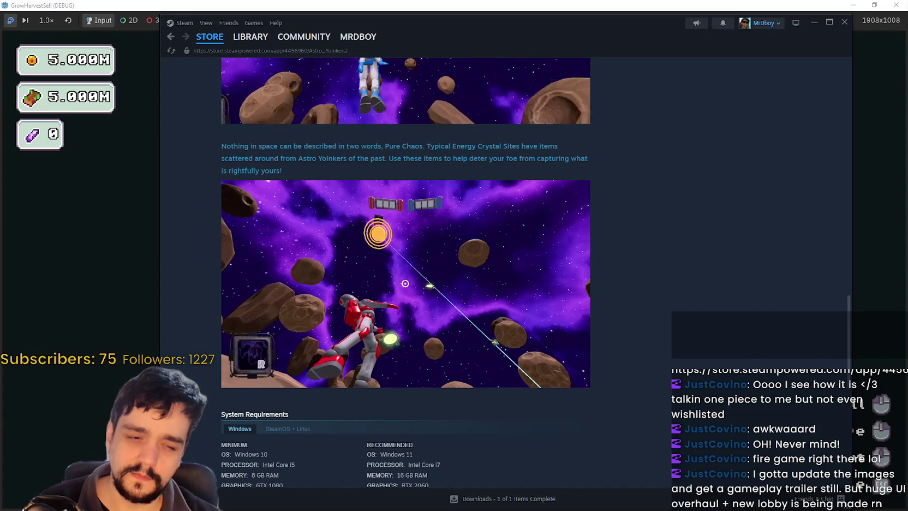
- In a new Brave tab, search Google for '10x kamehameha'
{"action": "key", "text": "alt+Tab"}
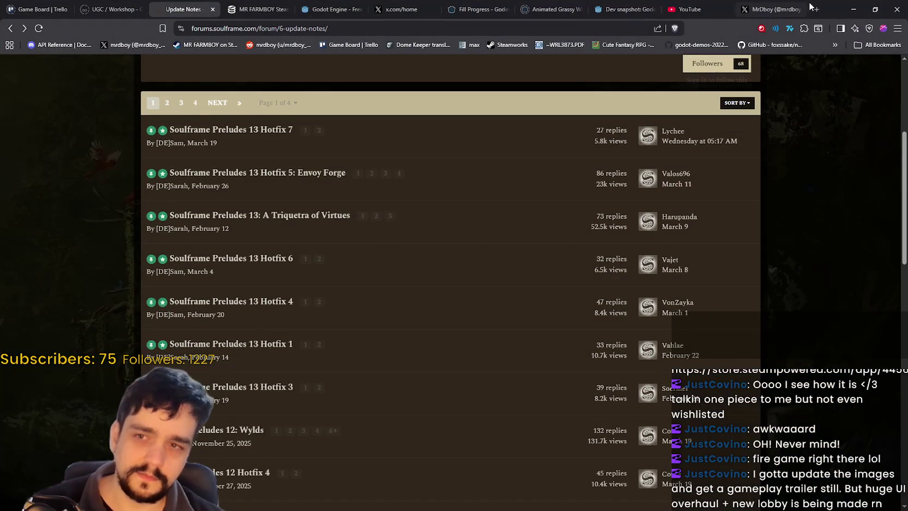
{"action": "left_click", "coordinate": [816, 9]}
{"action": "type", "text": "10"}
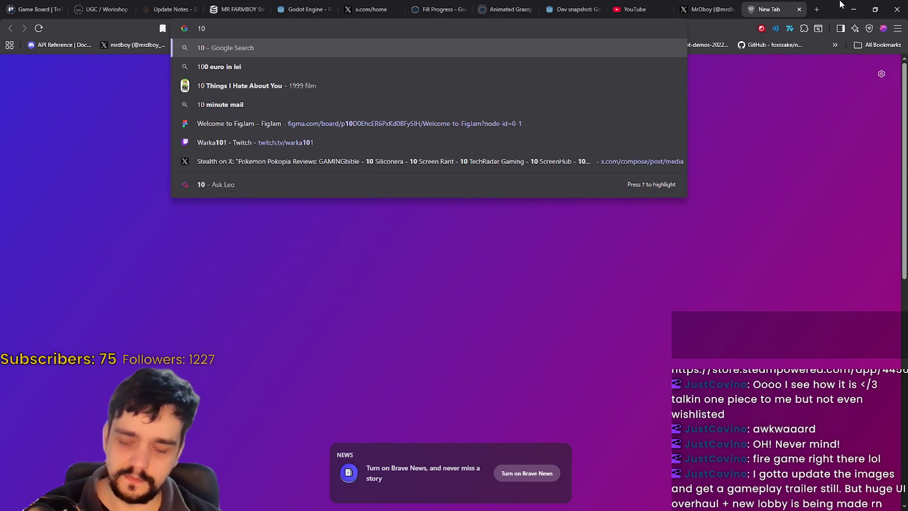
{"action": "type", "text": "x kamehameha"}
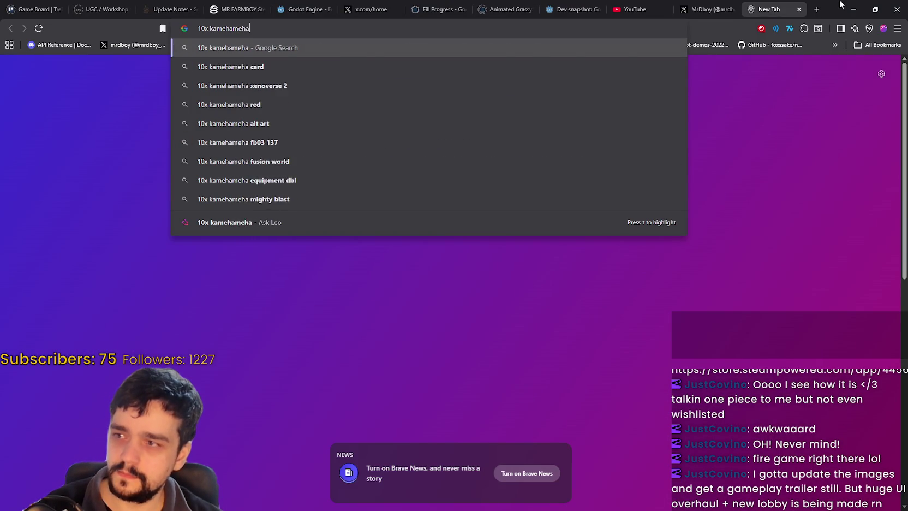
{"action": "key", "text": "Return"}
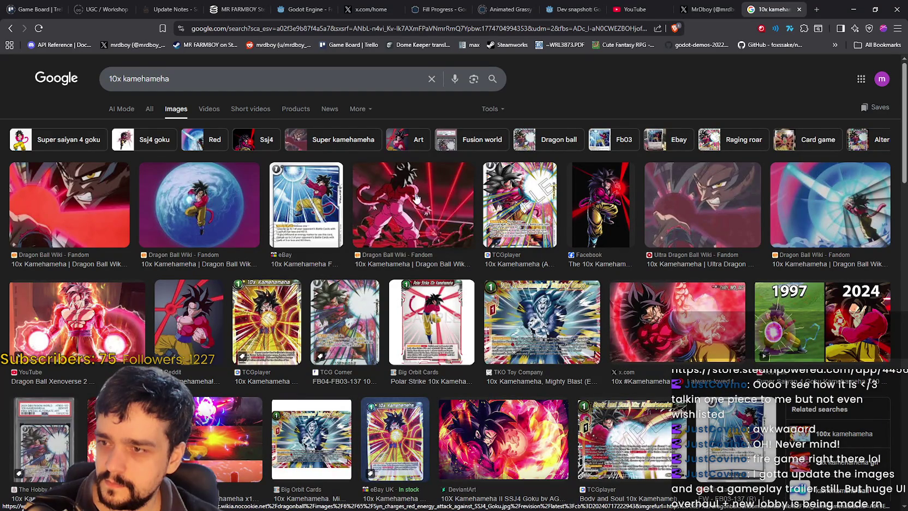
- Scroll the image results and preview the Chaos Cards 10x Kamehameha card
{"action": "scroll", "coordinate": [412, 358], "scroll_direction": "down", "scroll_amount": 3}
{"action": "scroll", "coordinate": [412, 359], "scroll_direction": "down", "scroll_amount": 3}
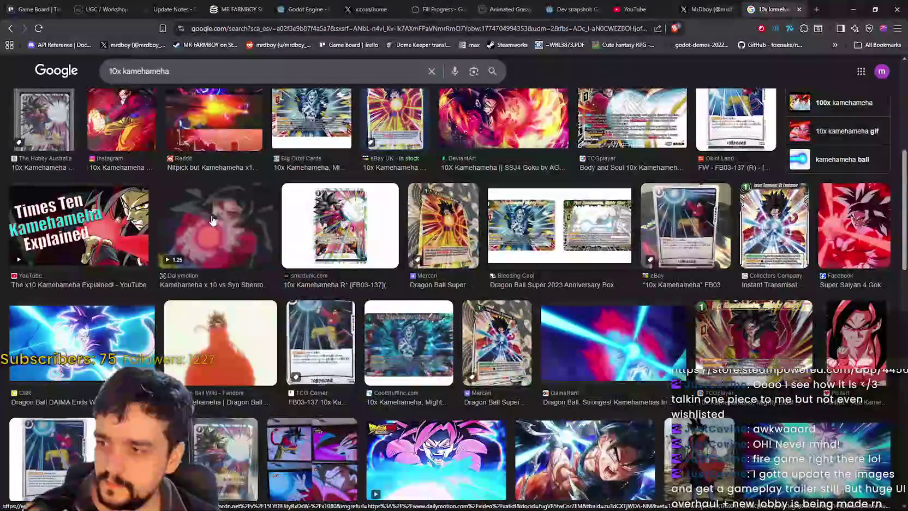
{"action": "scroll", "coordinate": [202, 426], "scroll_direction": "down", "scroll_amount": 5}
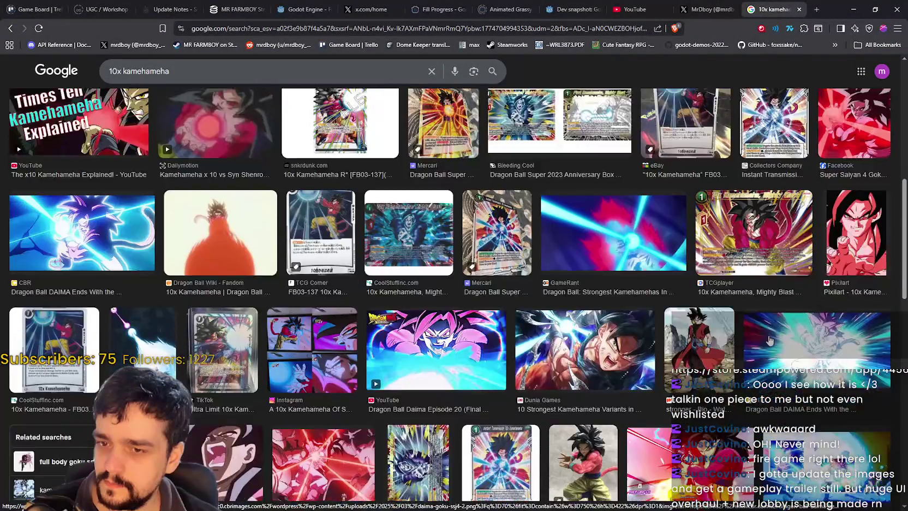
{"action": "scroll", "coordinate": [768, 339], "scroll_direction": "down", "scroll_amount": 4}
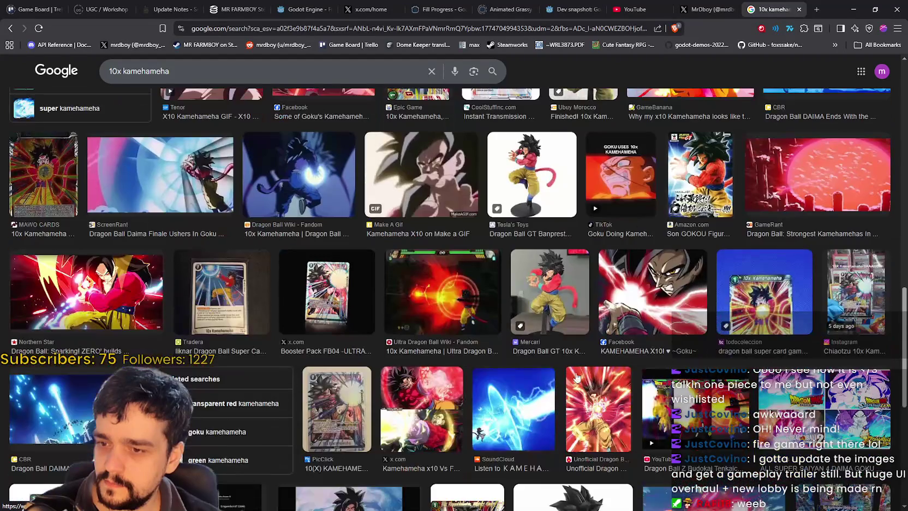
{"action": "scroll", "coordinate": [416, 369], "scroll_direction": "down", "scroll_amount": 4}
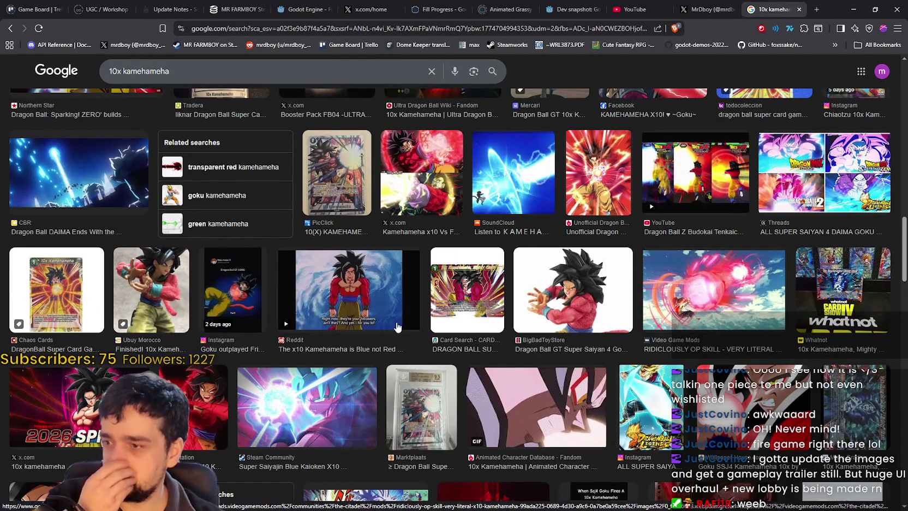
{"action": "left_click", "coordinate": [57, 289]}
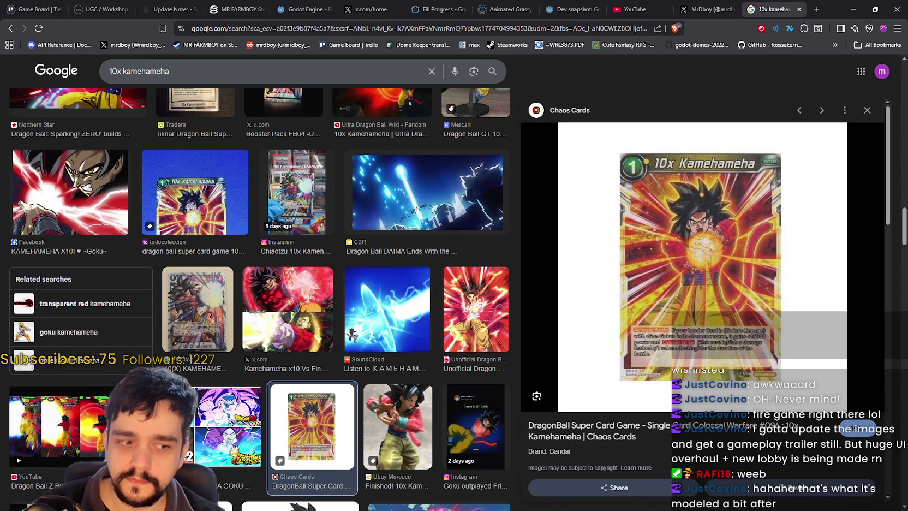
{"action": "key", "text": "alt+Tab"}
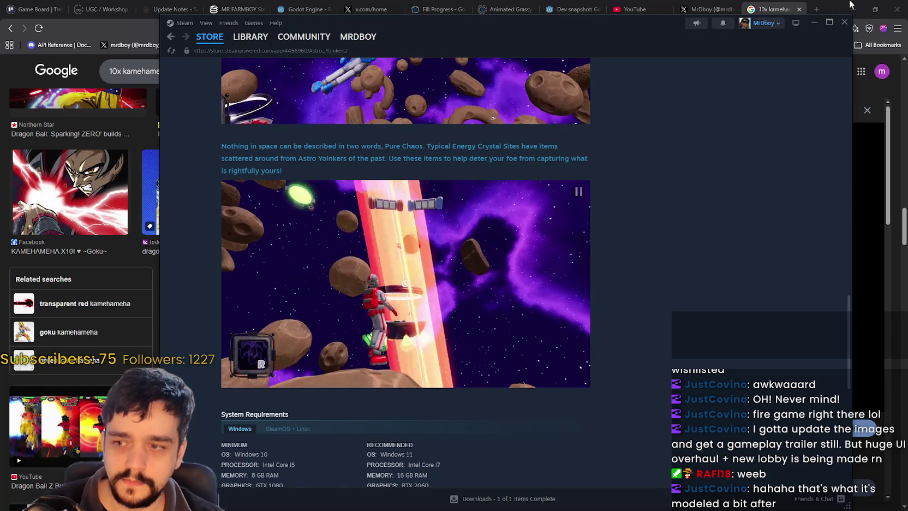
{"action": "key", "text": "alt+Tab"}
{"action": "scroll", "coordinate": [382, 229], "scroll_direction": "up", "scroll_amount": 3}
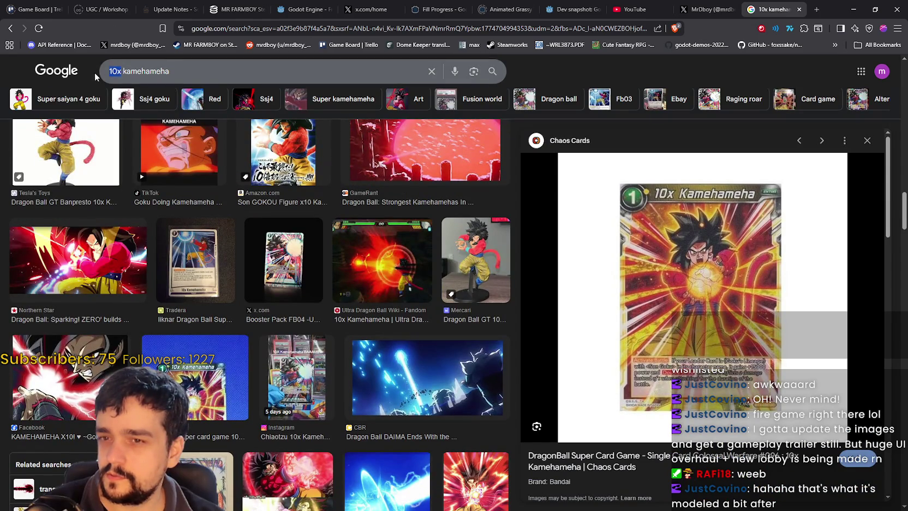
- Search images for 'Solar kamehameha' and scroll through the results
{"action": "type", "text": "Solar"}
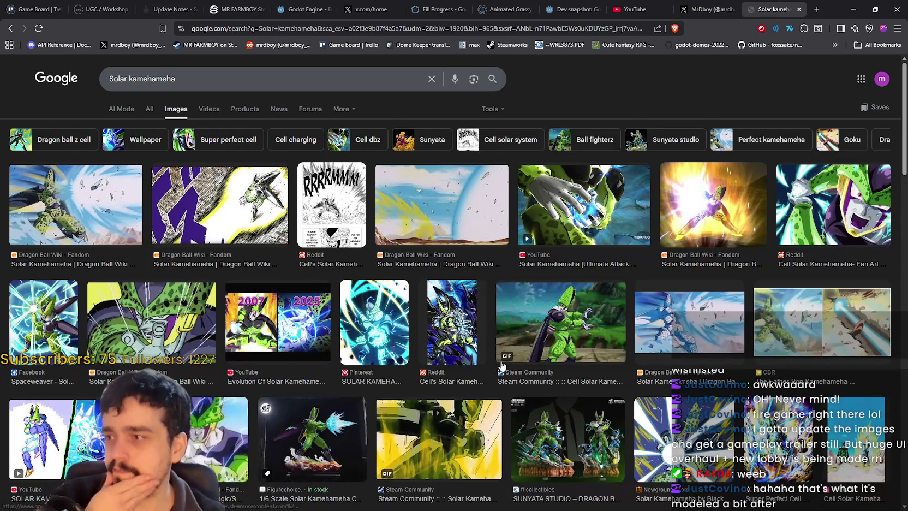
{"action": "scroll", "coordinate": [406, 303], "scroll_direction": "down", "scroll_amount": 2}
{"action": "scroll", "coordinate": [396, 297], "scroll_direction": "up", "scroll_amount": 1}
{"action": "scroll", "coordinate": [396, 297], "scroll_direction": "up", "scroll_amount": 1}
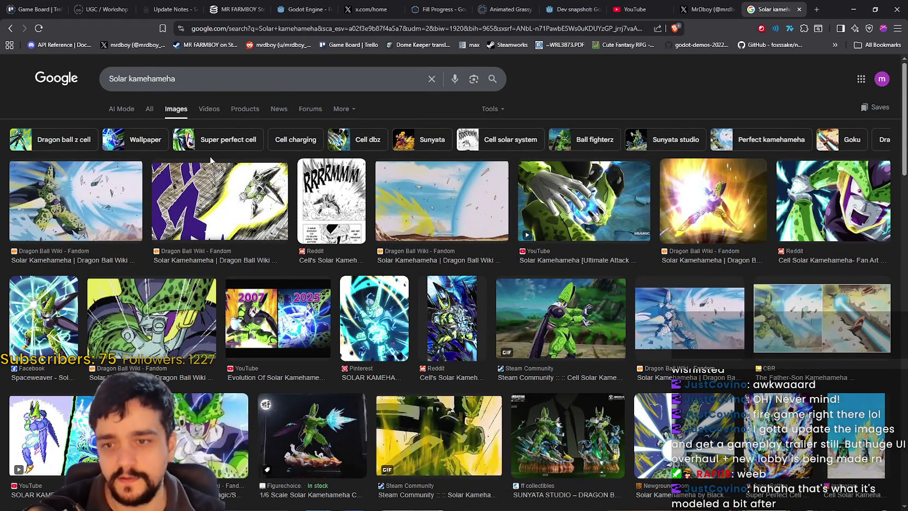
{"action": "scroll", "coordinate": [237, 214], "scroll_direction": "down", "scroll_amount": 15}
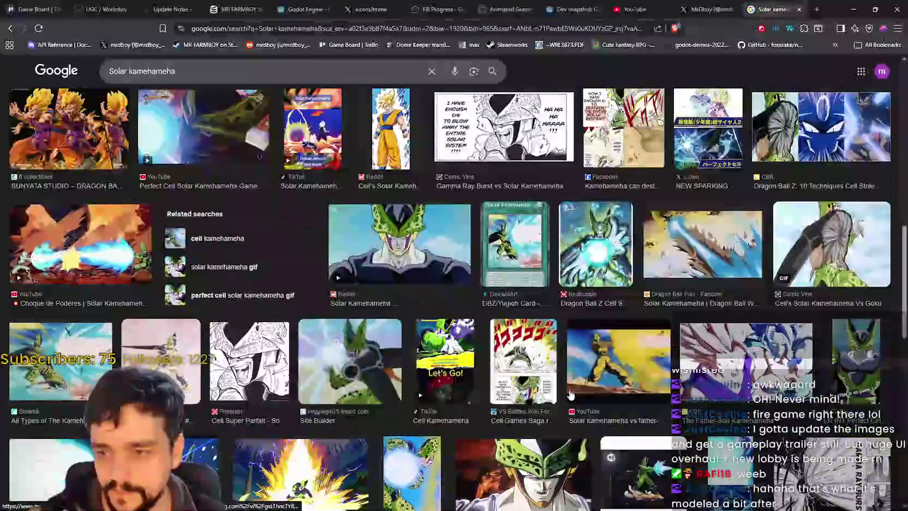
{"action": "scroll", "coordinate": [554, 405], "scroll_direction": "up", "scroll_amount": 10}
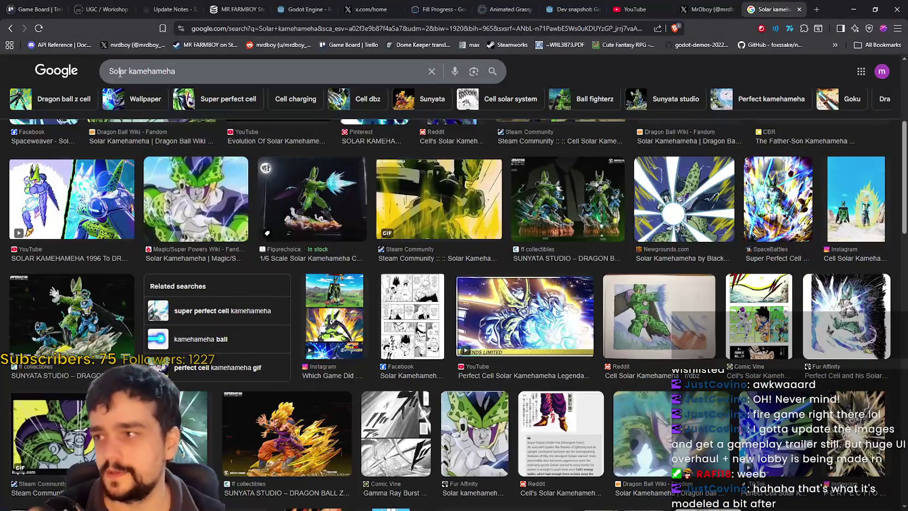
- Change the image search to '100x kamehameha'
{"action": "left_click", "coordinate": [114, 72]}
{"action": "type", "text": "100x"}
{"action": "key", "text": "Return"}
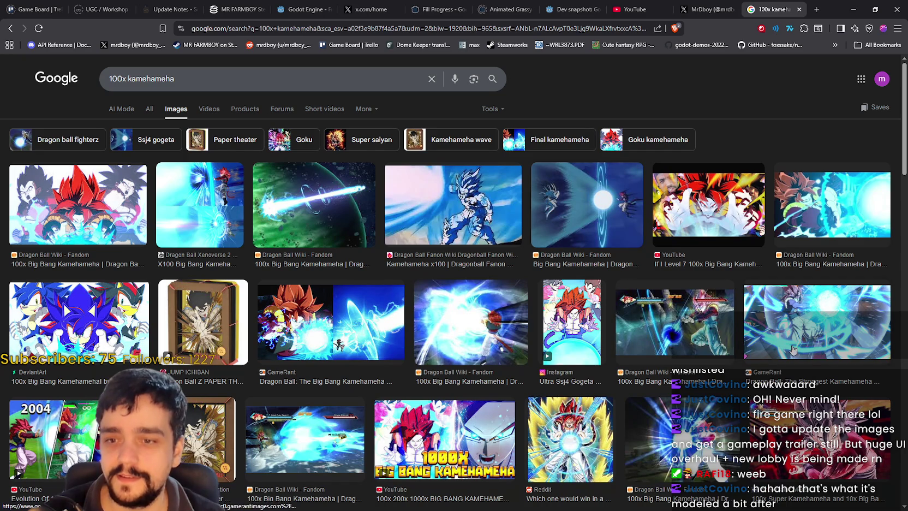
- Preview the 100x Big Bang Kamehameha images, including the x100 YouTube image
{"action": "left_click", "coordinate": [599, 184]}
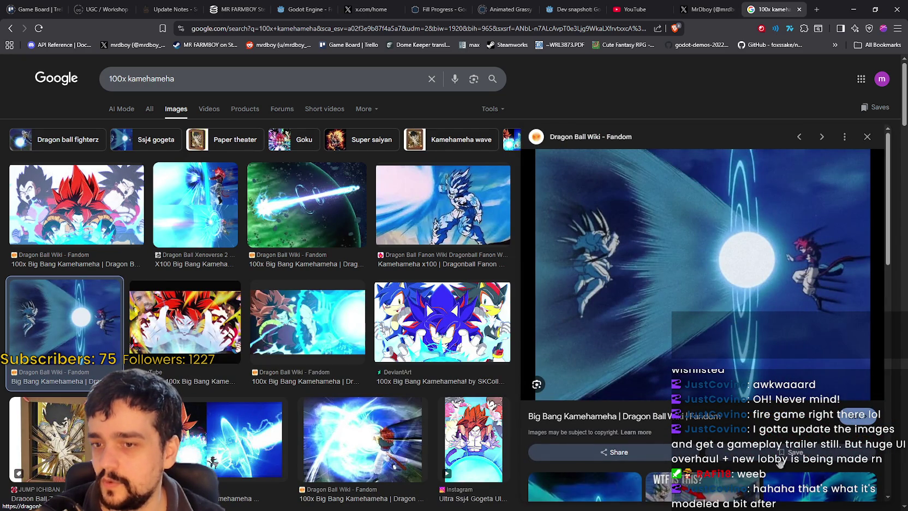
{"action": "scroll", "coordinate": [781, 451], "scroll_direction": "down", "scroll_amount": 4}
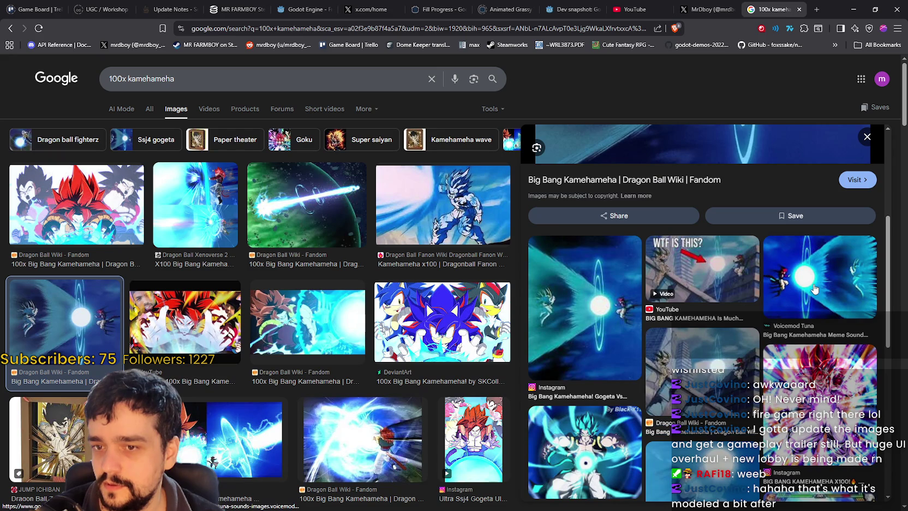
{"action": "scroll", "coordinate": [702, 435], "scroll_direction": "down", "scroll_amount": 3}
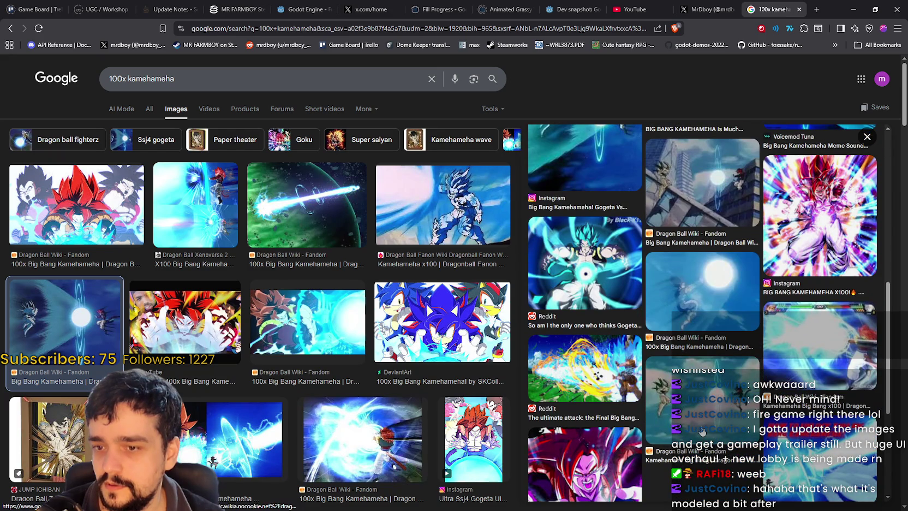
{"action": "scroll", "coordinate": [702, 429], "scroll_direction": "down", "scroll_amount": 3}
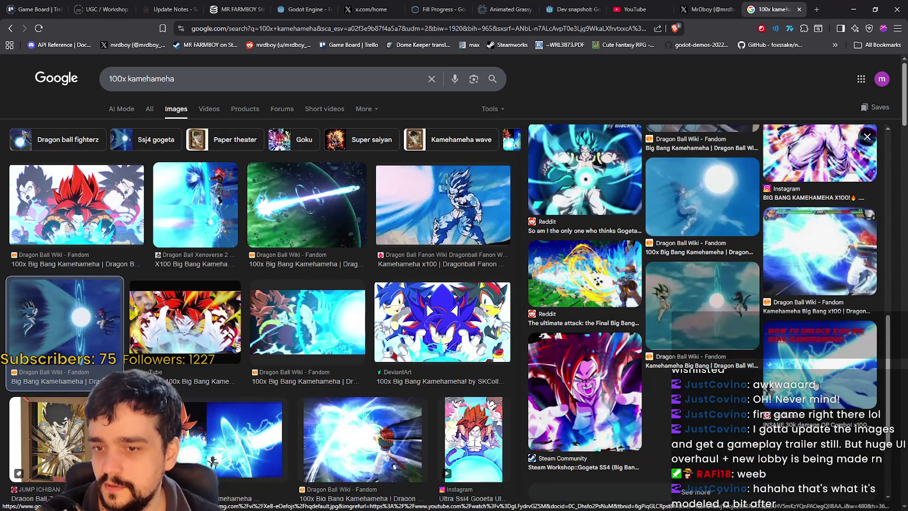
{"action": "left_click", "coordinate": [801, 382]}
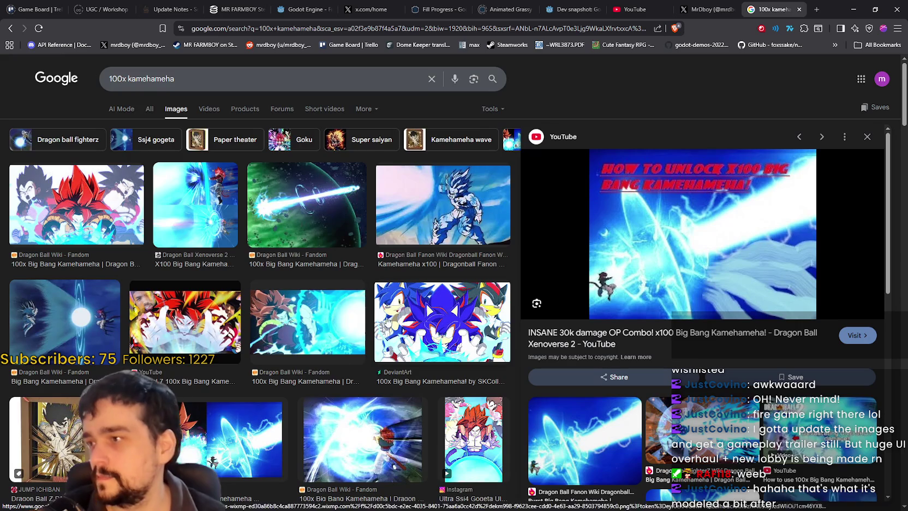
{"action": "scroll", "coordinate": [324, 354], "scroll_direction": "down", "scroll_amount": 2}
{"action": "scroll", "coordinate": [309, 326], "scroll_direction": "down", "scroll_amount": 1}
{"action": "scroll", "coordinate": [309, 326], "scroll_direction": "down", "scroll_amount": 1}
- Close the 100x kamehameha tab and minimize Brave to reveal Steam
{"action": "scroll", "coordinate": [303, 325], "scroll_direction": "down", "scroll_amount": 3}
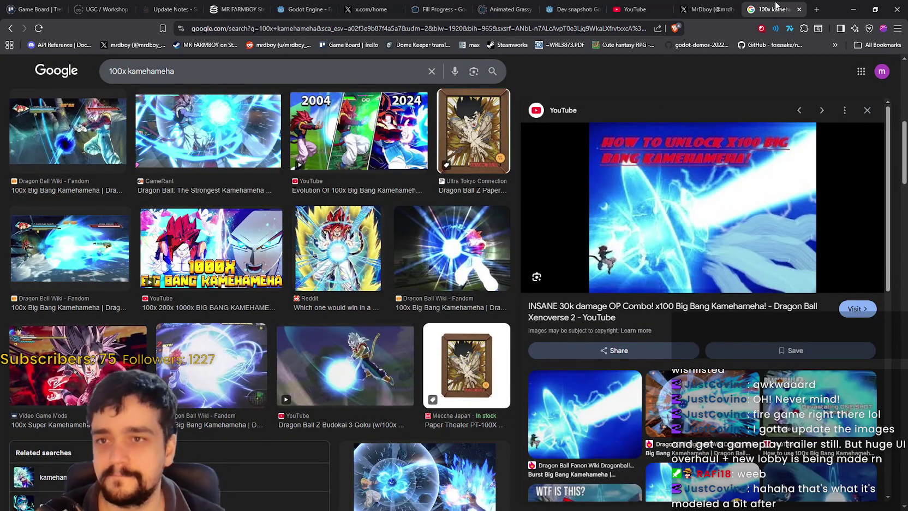
{"action": "left_click", "coordinate": [800, 9]}
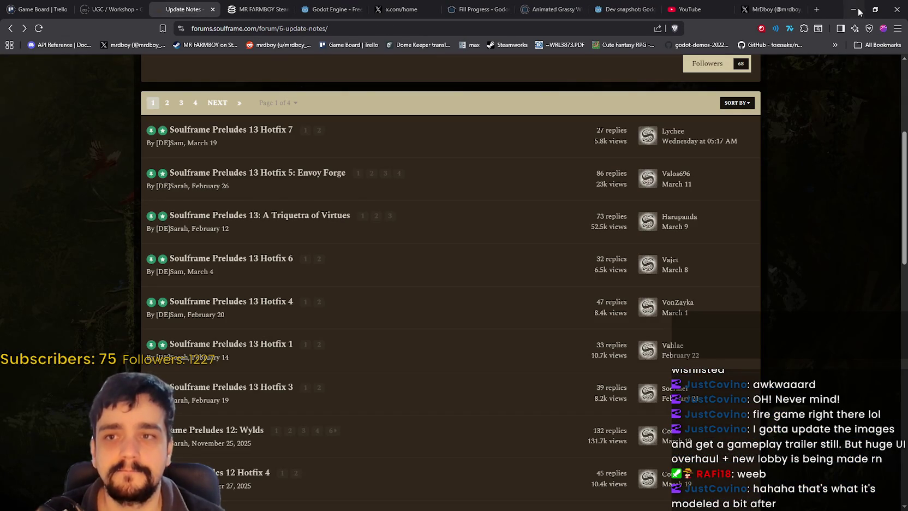
{"action": "left_click", "coordinate": [851, 10]}
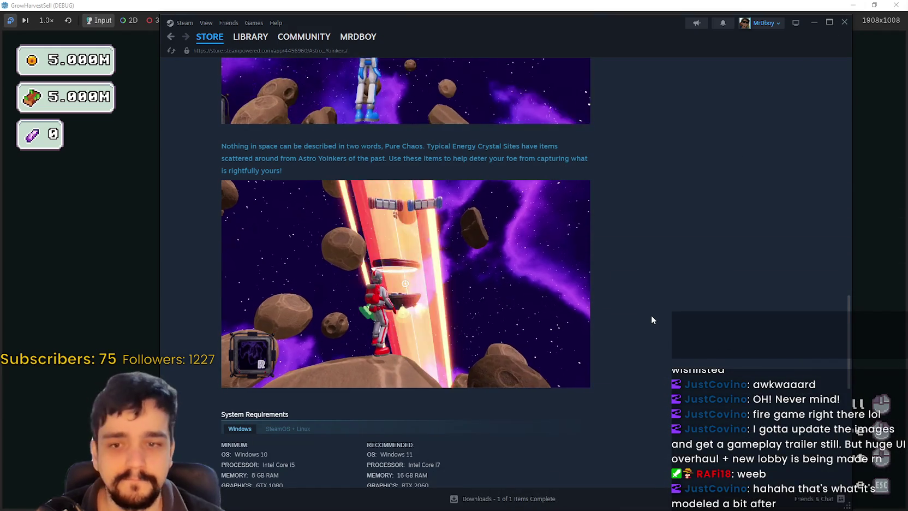
- Scroll the Astro Yoinkers page to its top, checking description, tags and On Wishlist status
{"action": "scroll", "coordinate": [647, 316], "scroll_direction": "up", "scroll_amount": 10}
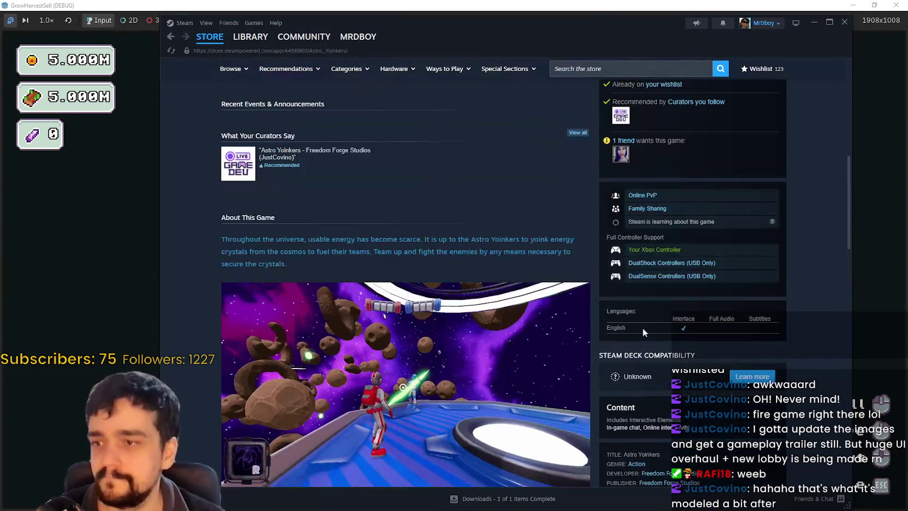
{"action": "scroll", "coordinate": [641, 328], "scroll_direction": "up", "scroll_amount": 3}
{"action": "scroll", "coordinate": [686, 406], "scroll_direction": "up", "scroll_amount": 4}
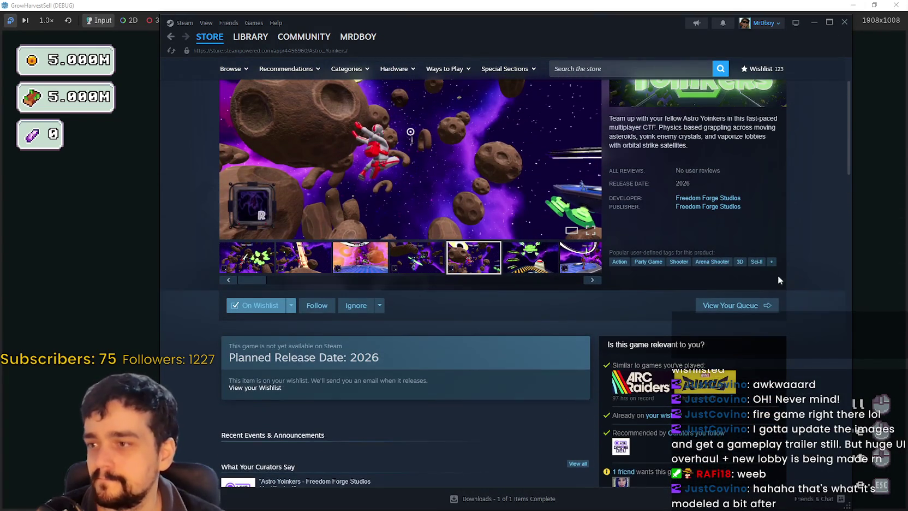
{"action": "scroll", "coordinate": [775, 276], "scroll_direction": "up", "scroll_amount": 2}
{"action": "scroll", "coordinate": [769, 278], "scroll_direction": "down", "scroll_amount": 6}
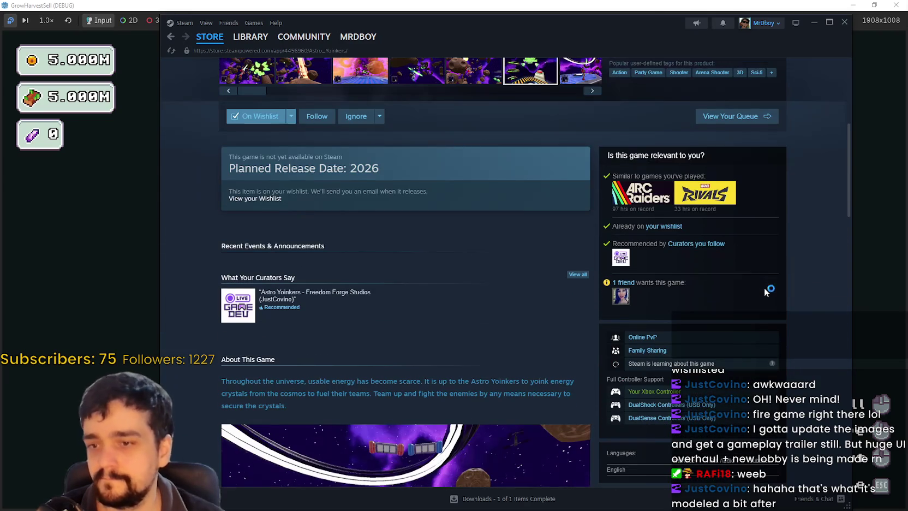
{"action": "mouse_move", "coordinate": [625, 296]}
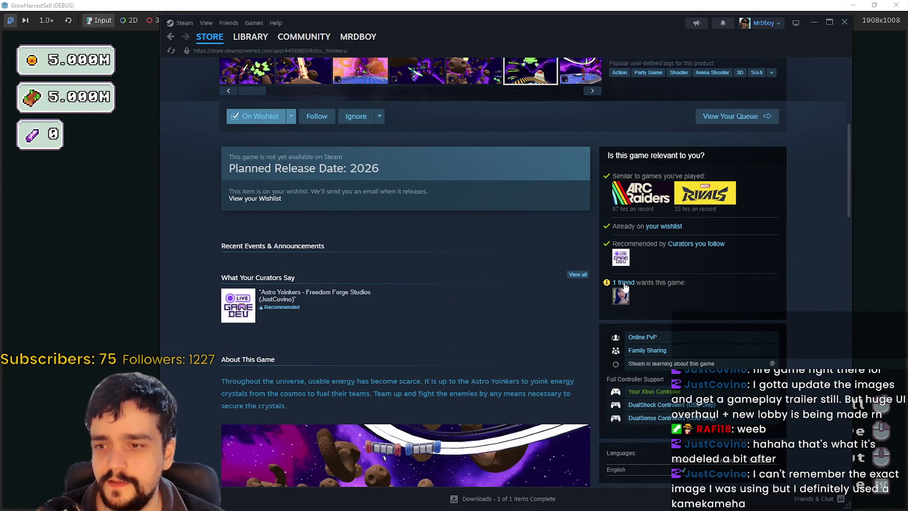
{"action": "scroll", "coordinate": [624, 316], "scroll_direction": "up", "scroll_amount": 5}
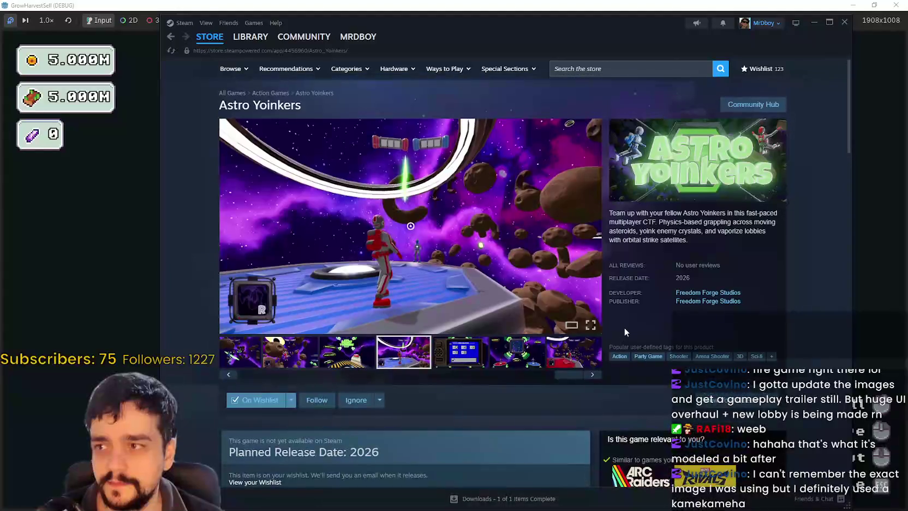
{"action": "left_click", "coordinate": [607, 65]}
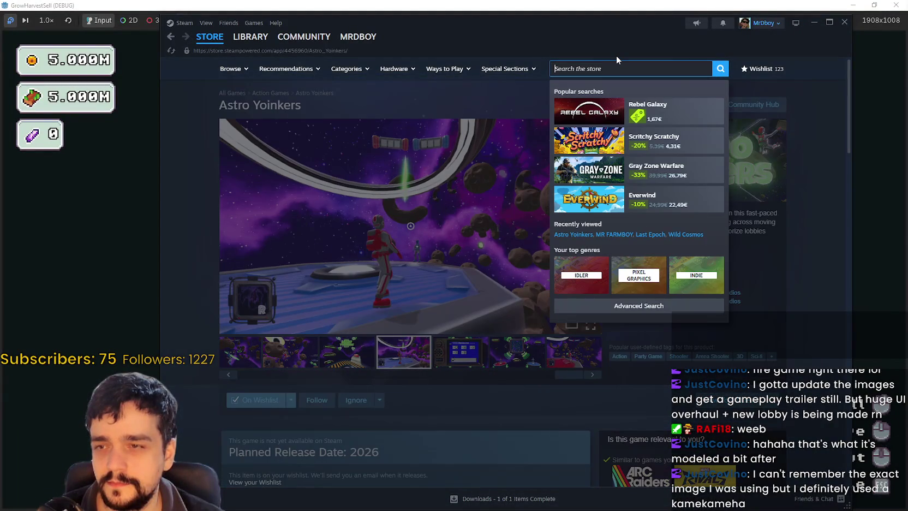
- Look up the MR FARMBOY store page and its bundles, then go back
{"action": "type", "text": "MR FARMBOY"}
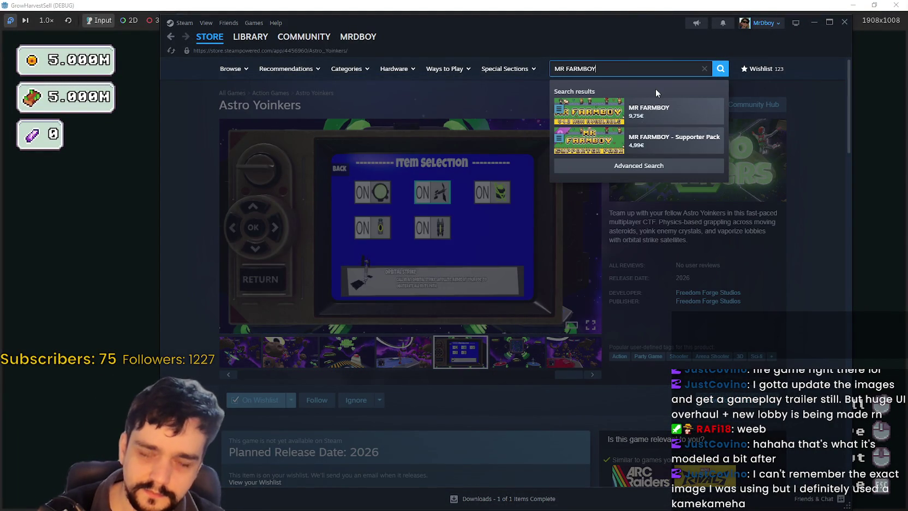
{"action": "left_click", "coordinate": [654, 109]}
{"action": "scroll", "coordinate": [483, 336], "scroll_direction": "down", "scroll_amount": 12}
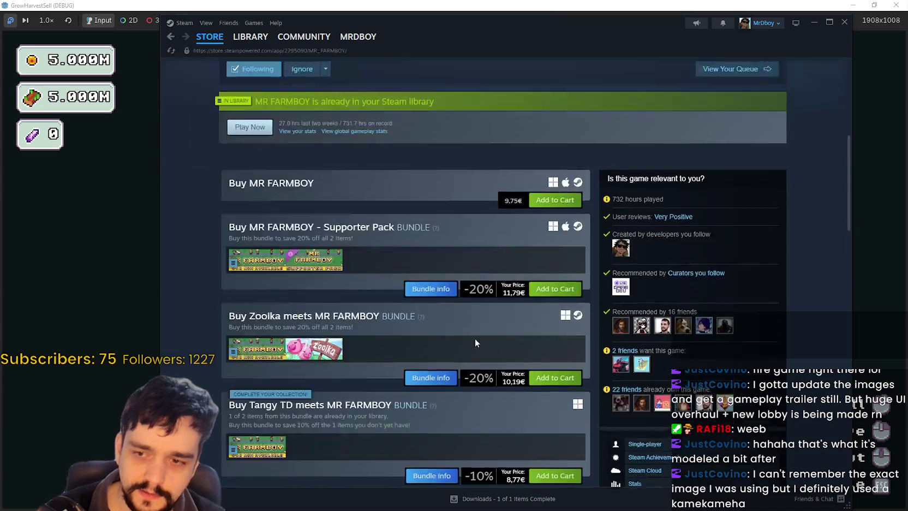
{"action": "scroll", "coordinate": [474, 337], "scroll_direction": "up", "scroll_amount": 3}
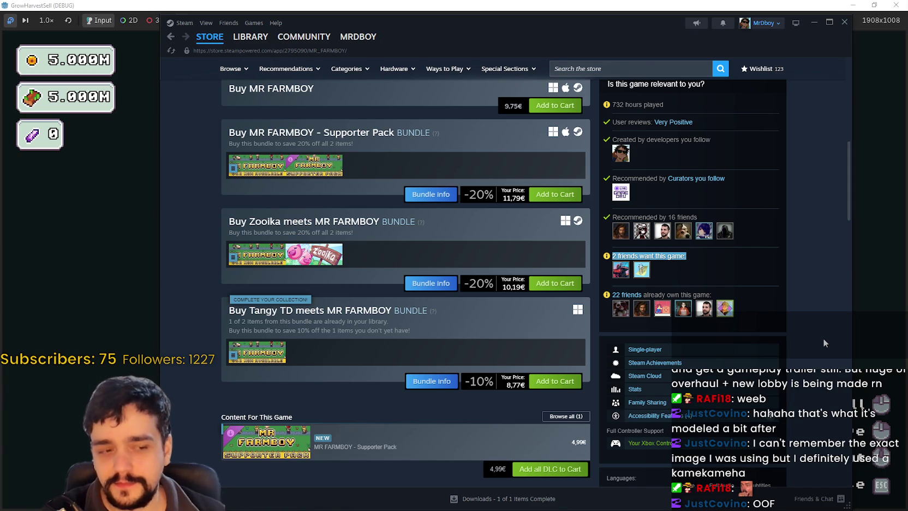
{"action": "scroll", "coordinate": [731, 319], "scroll_direction": "up", "scroll_amount": 10}
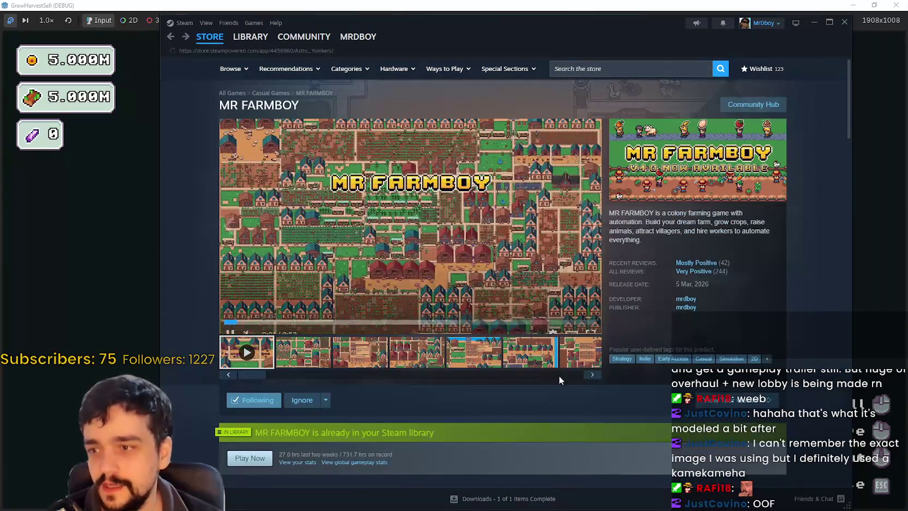
{"action": "key", "text": "alt+Left"}
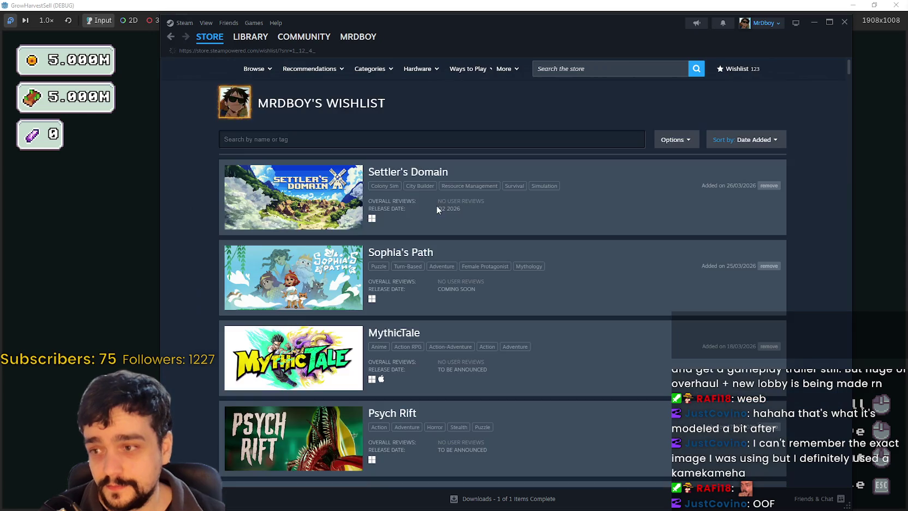
- Scroll up and down through the opened game's store page
{"action": "scroll", "coordinate": [377, 259], "scroll_direction": "down", "scroll_amount": 8}
{"action": "scroll", "coordinate": [321, 435], "scroll_direction": "down", "scroll_amount": 12}
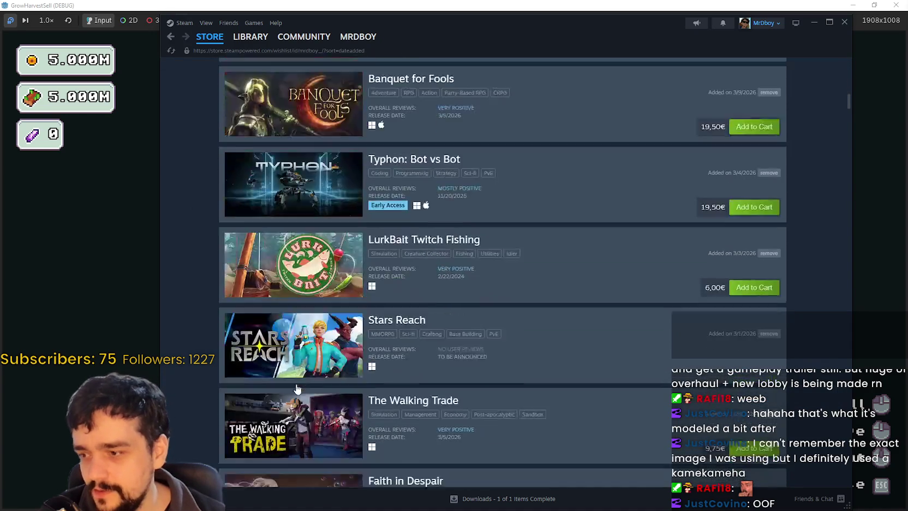
{"action": "scroll", "coordinate": [321, 435], "scroll_direction": "down", "scroll_amount": 12}
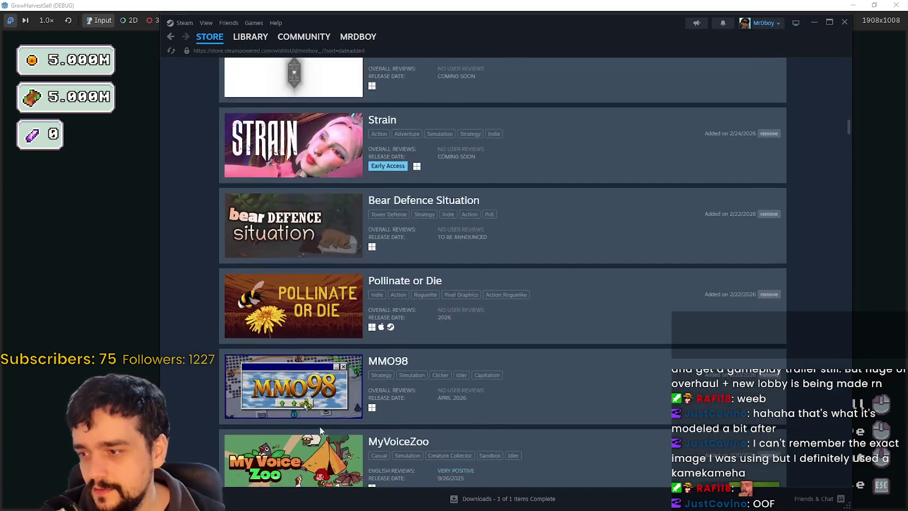
{"action": "scroll", "coordinate": [276, 271], "scroll_direction": "up", "scroll_amount": 3}
{"action": "scroll", "coordinate": [276, 271], "scroll_direction": "up", "scroll_amount": 2}
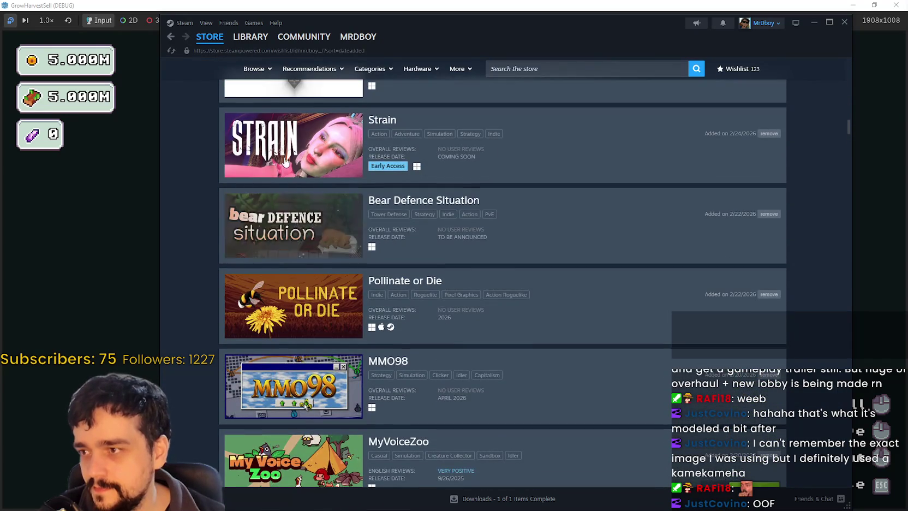
{"action": "scroll", "coordinate": [303, 368], "scroll_direction": "down", "scroll_amount": 10}
{"action": "scroll", "coordinate": [302, 368], "scroll_direction": "down", "scroll_amount": 2}
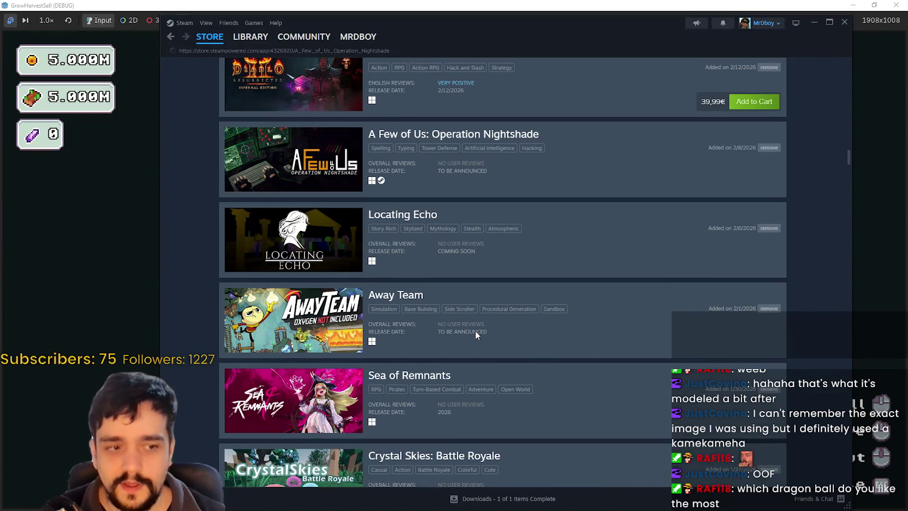
{"action": "scroll", "coordinate": [475, 330], "scroll_direction": "down", "scroll_amount": 3}
{"action": "scroll", "coordinate": [465, 311], "scroll_direction": "up", "scroll_amount": 2}
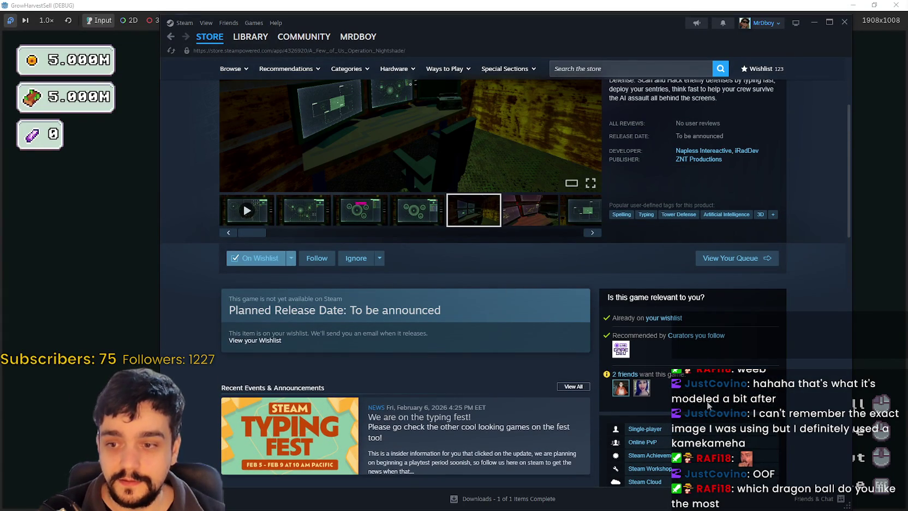
{"action": "scroll", "coordinate": [718, 408], "scroll_direction": "up", "scroll_amount": 2}
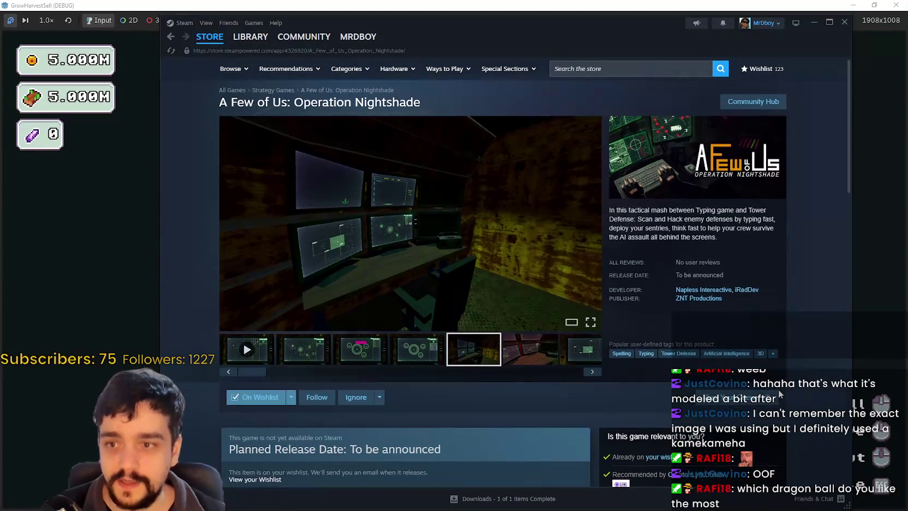
{"action": "scroll", "coordinate": [775, 390], "scroll_direction": "down", "scroll_amount": 3}
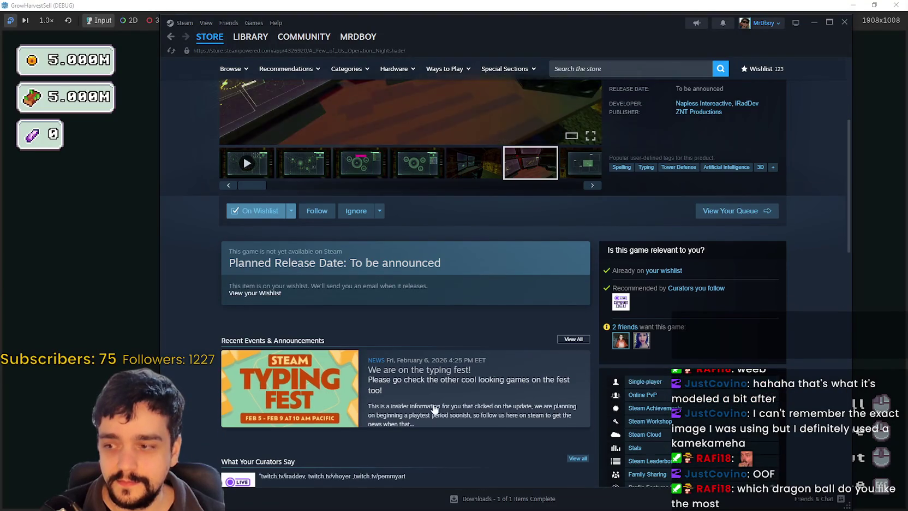
{"action": "scroll", "coordinate": [427, 409], "scroll_direction": "down", "scroll_amount": 10}
{"action": "scroll", "coordinate": [427, 409], "scroll_direction": "up", "scroll_amount": 10}
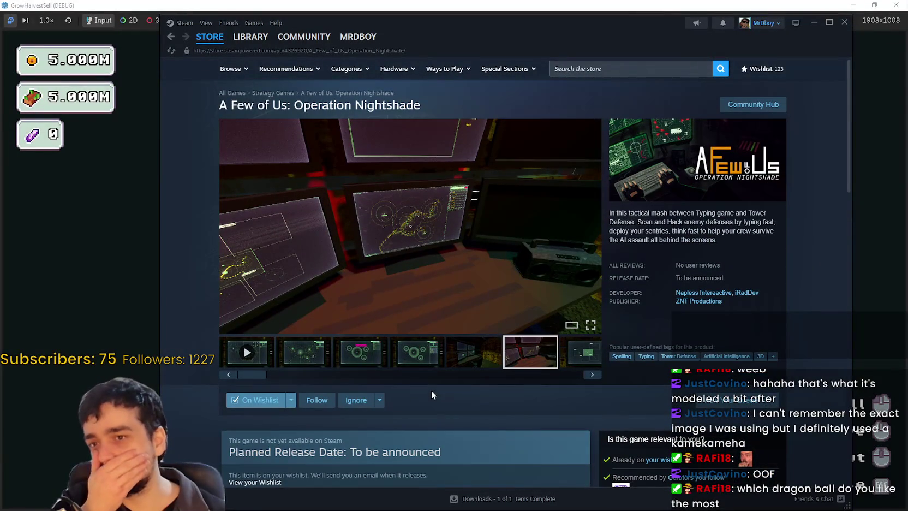
- Return to the wishlist, then go to the store's featured front page
{"action": "left_click", "coordinate": [170, 38]}
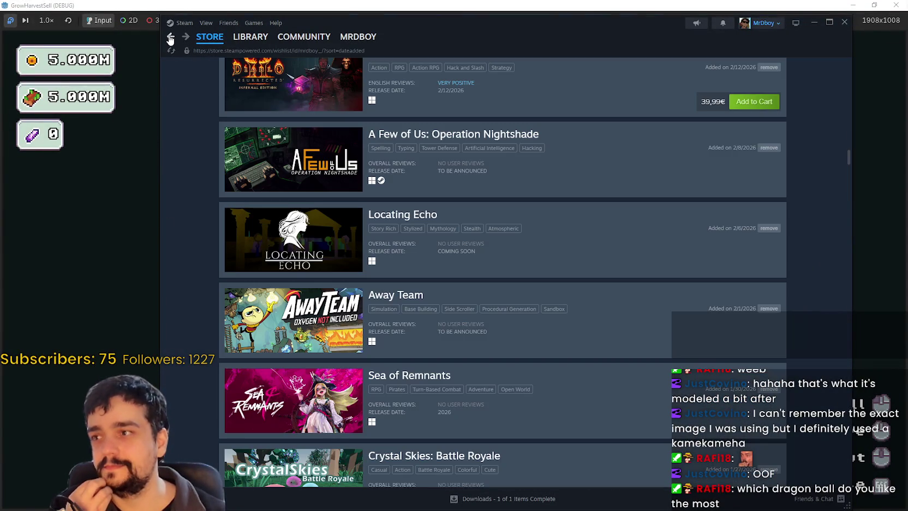
{"action": "scroll", "coordinate": [567, 377], "scroll_direction": "up", "scroll_amount": 15}
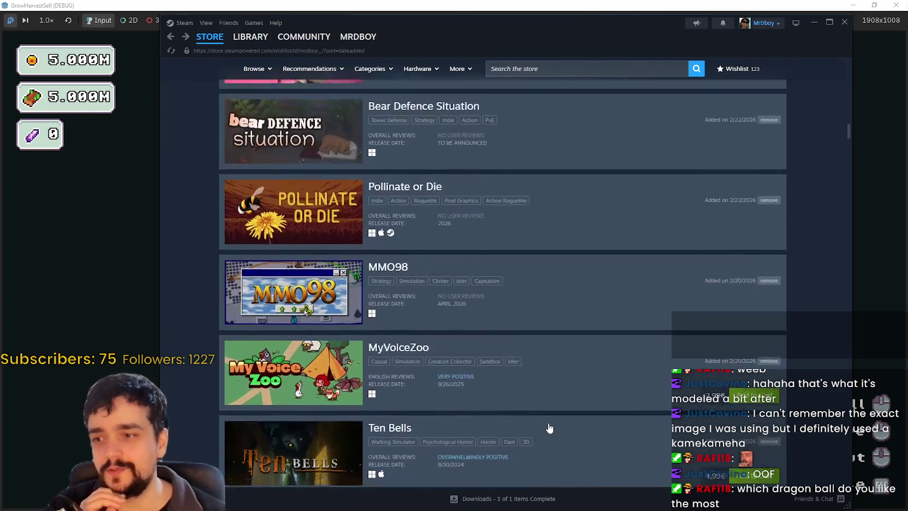
{"action": "left_click", "coordinate": [210, 37]}
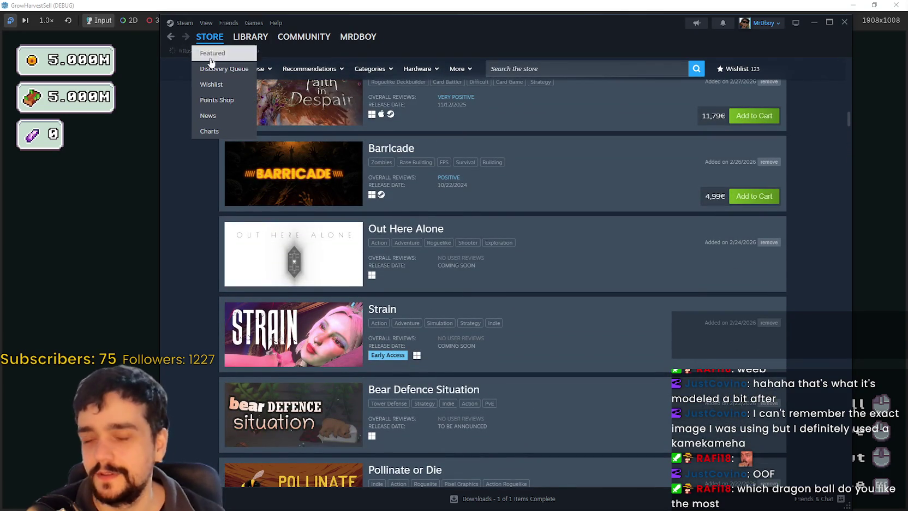
{"action": "left_click", "coordinate": [64, 399]}
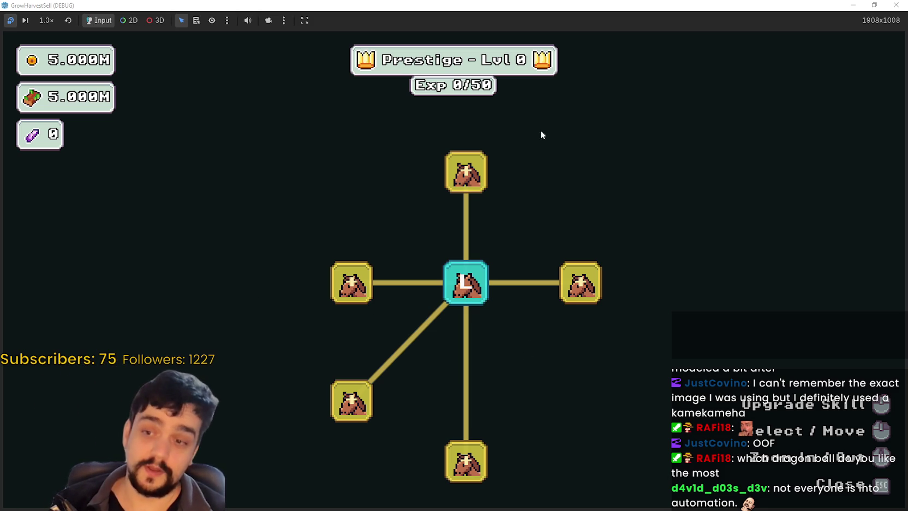
- Restore the GrowHarvestSell window, move it into place, and maximize it to full screen
{"action": "key", "text": "super+Down"}
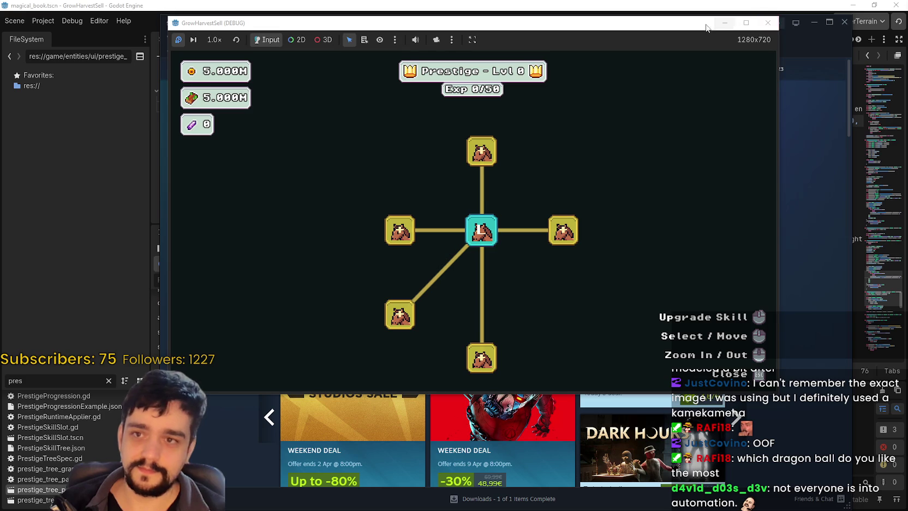
{"action": "left_click_drag", "start_coordinate": [709, 22], "coordinate": [662, 33]}
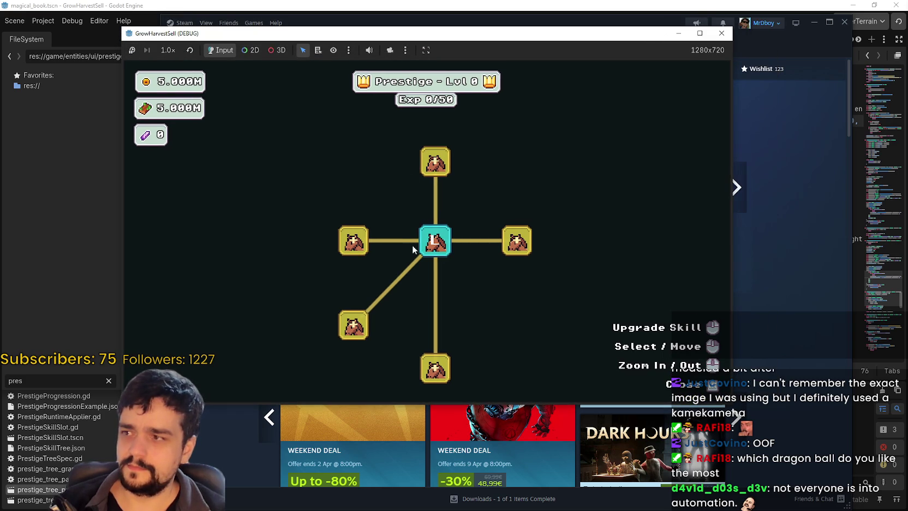
{"action": "scroll", "coordinate": [482, 299], "scroll_direction": "down", "scroll_amount": 2}
{"action": "scroll", "coordinate": [351, 116], "scroll_direction": "up", "scroll_amount": 2}
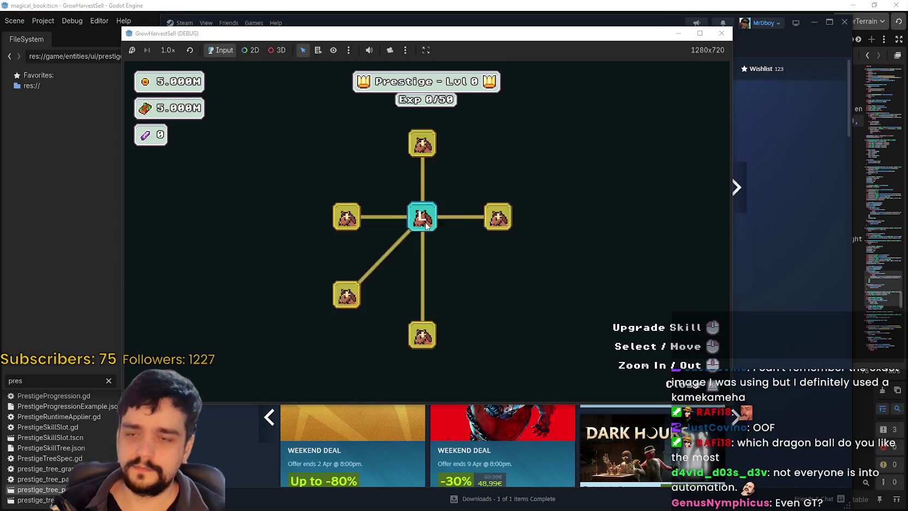
{"action": "left_click", "coordinate": [698, 33]}
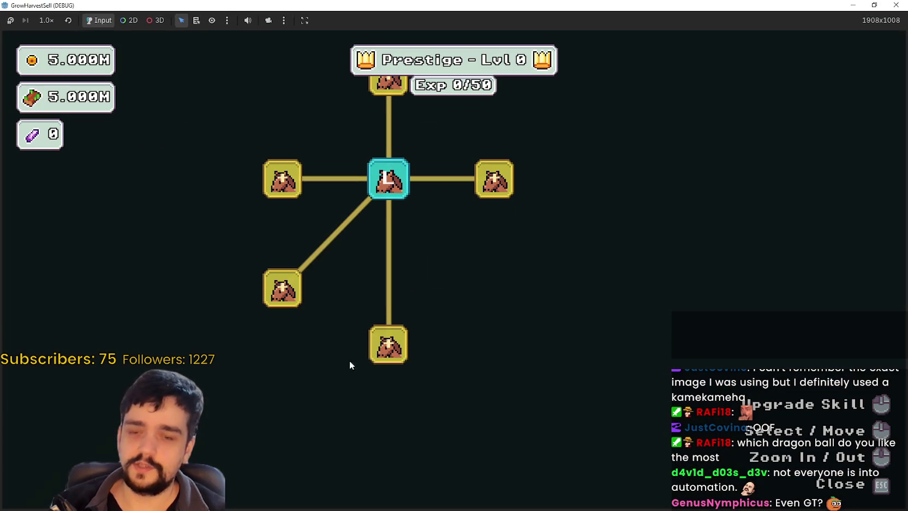
- Unlock Wood Gatherer and the connected skill nodes on the tree's left side
{"action": "left_click", "coordinate": [513, 407]}
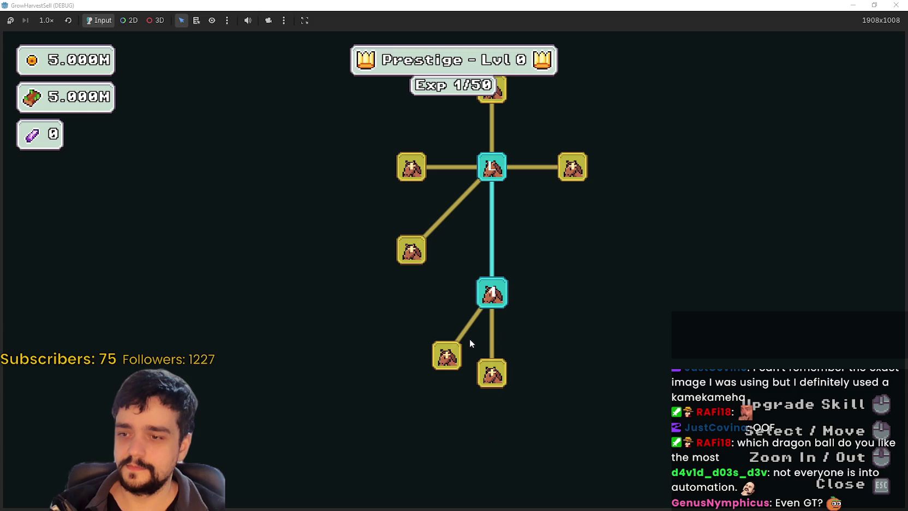
{"action": "left_click", "coordinate": [446, 355]}
{"action": "left_click", "coordinate": [493, 376]}
{"action": "left_click", "coordinate": [441, 296]}
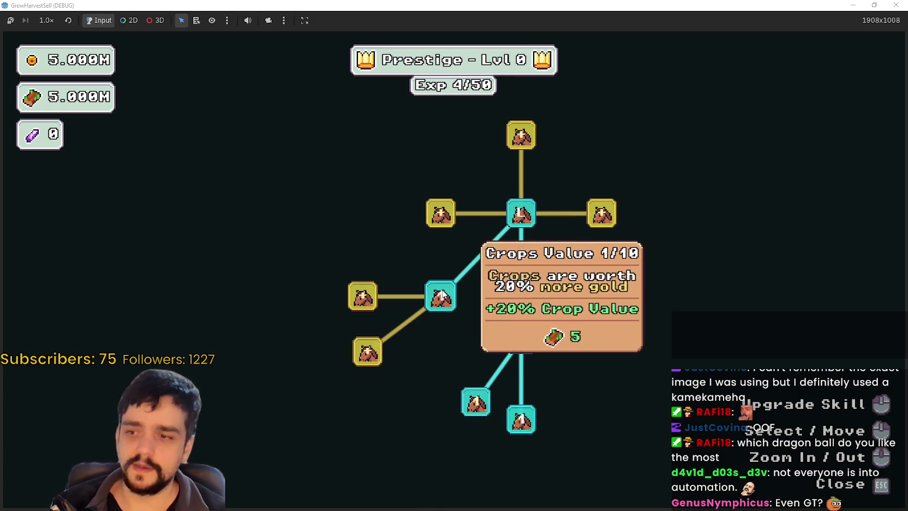
{"action": "left_click", "coordinate": [440, 213]}
{"action": "left_click", "coordinate": [383, 252]}
{"action": "left_click", "coordinate": [363, 296]}
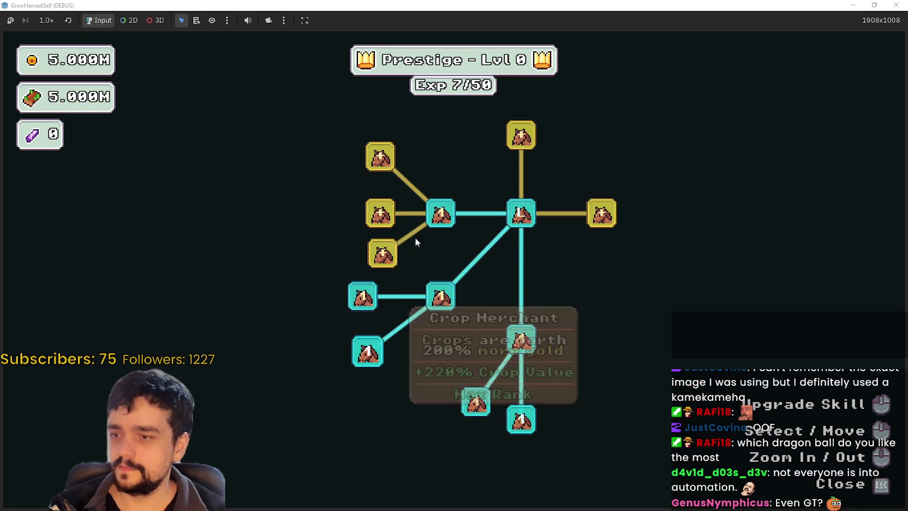
{"action": "left_click", "coordinate": [380, 213]}
{"action": "left_click", "coordinate": [369, 412]}
- Unlock the top node, Resource Domain Damage and the right-side child skills
{"action": "left_click", "coordinate": [385, 230]}
{"action": "left_click", "coordinate": [522, 196]}
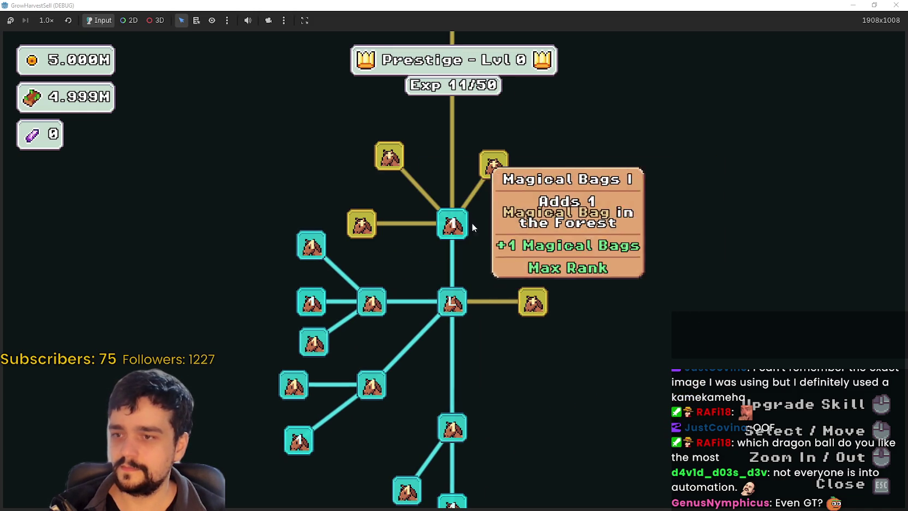
{"action": "left_click", "coordinate": [533, 301]}
{"action": "left_click", "coordinate": [536, 266]}
{"action": "left_click", "coordinate": [632, 384]}
{"action": "left_click", "coordinate": [613, 319]}
{"action": "left_click", "coordinate": [613, 282]}
{"action": "left_click", "coordinate": [615, 203]}
{"action": "left_click", "coordinate": [605, 248]}
{"action": "left_click", "coordinate": [537, 385]}
{"action": "left_click", "coordinate": [537, 441]}
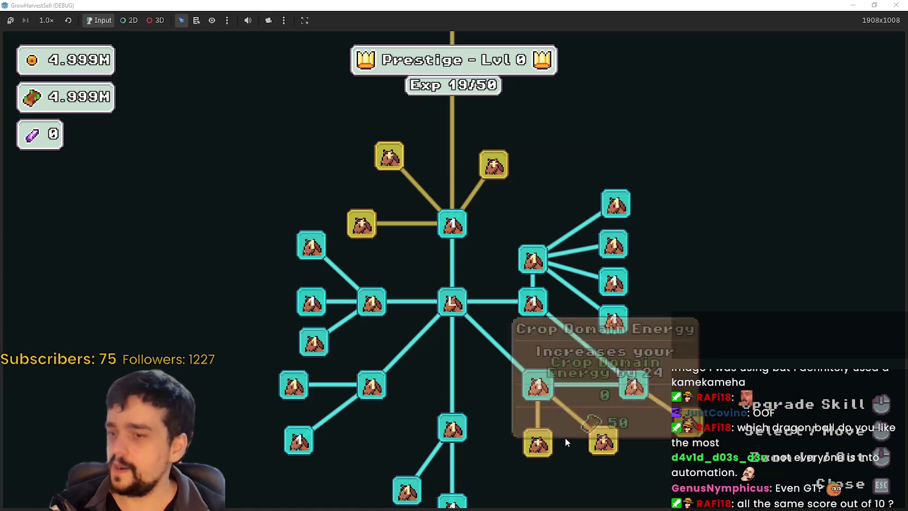
- Unlock Crop Domain Energy, nearby right-side nodes, and Magical Bags II on the left
{"action": "left_click", "coordinate": [603, 439]}
{"action": "left_click", "coordinate": [621, 344]}
{"action": "left_click", "coordinate": [703, 403]}
{"action": "left_click", "coordinate": [434, 231]}
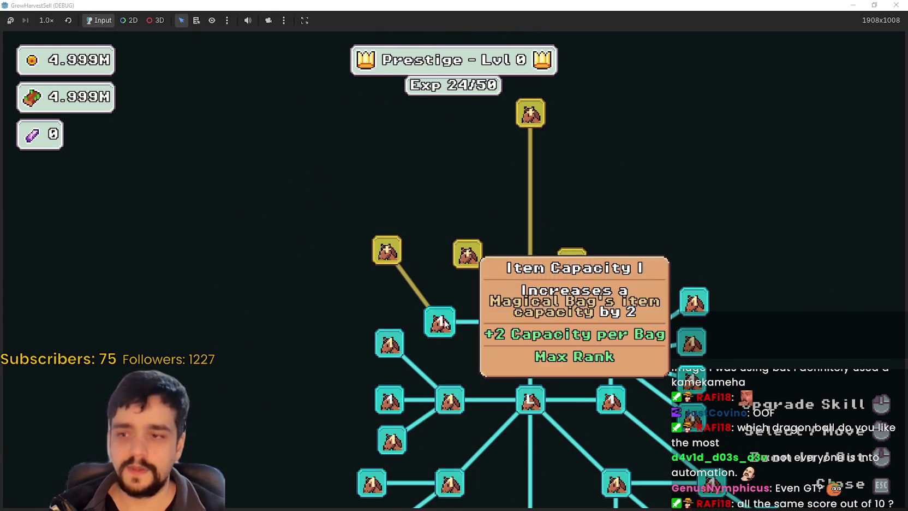
{"action": "left_click", "coordinate": [387, 250]}
{"action": "left_click", "coordinate": [465, 254]}
- Unlock Market Slots I, its revealed neighbours, the top node and Magical Book
{"action": "left_click", "coordinate": [531, 316]}
{"action": "left_click", "coordinate": [531, 240]}
{"action": "left_click", "coordinate": [600, 253]}
{"action": "left_click", "coordinate": [617, 284]}
{"action": "left_click", "coordinate": [618, 314]}
{"action": "left_click", "coordinate": [625, 227]}
{"action": "left_click", "coordinate": [489, 168]}
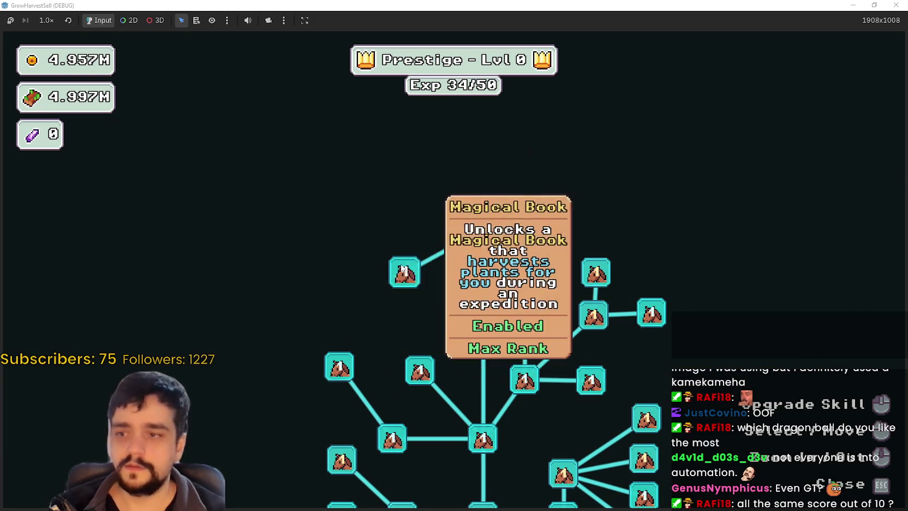
{"action": "left_click", "coordinate": [403, 269]}
- Max out Deep Barrier and raise Barrier Energy I to rank 6
{"action": "scroll", "coordinate": [562, 290], "scroll_direction": "down", "scroll_amount": 5}
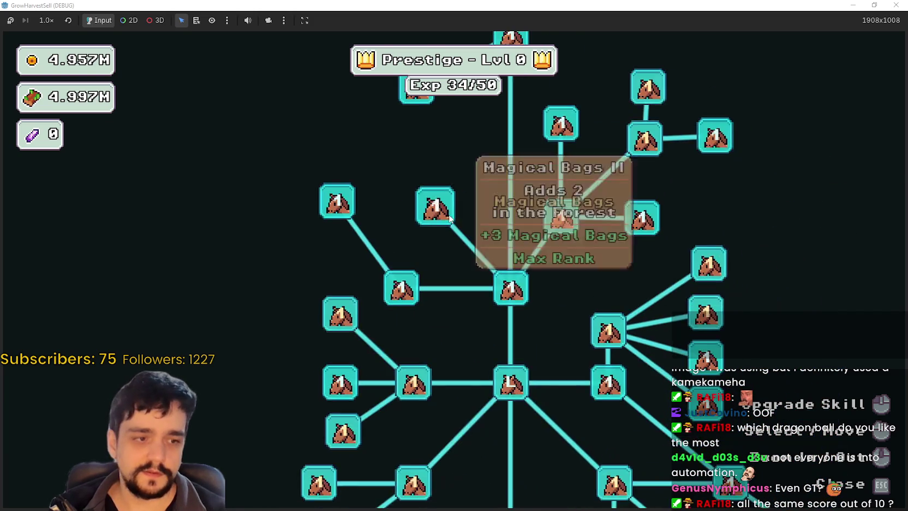
{"action": "scroll", "coordinate": [465, 371], "scroll_direction": "up", "scroll_amount": 5}
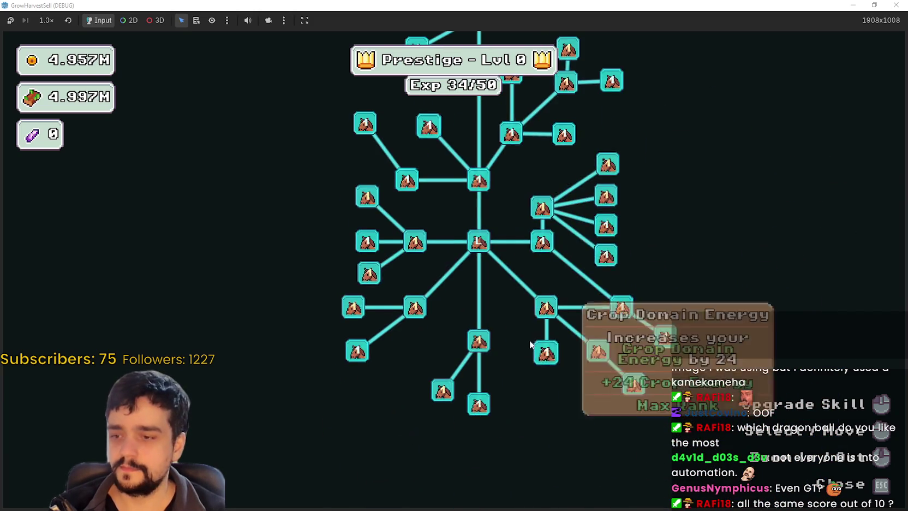
{"action": "left_click", "coordinate": [557, 299]}
{"action": "left_click", "coordinate": [557, 299]}
{"action": "left_click_drag", "start_coordinate": [576, 391], "coordinate": [525, 348]}
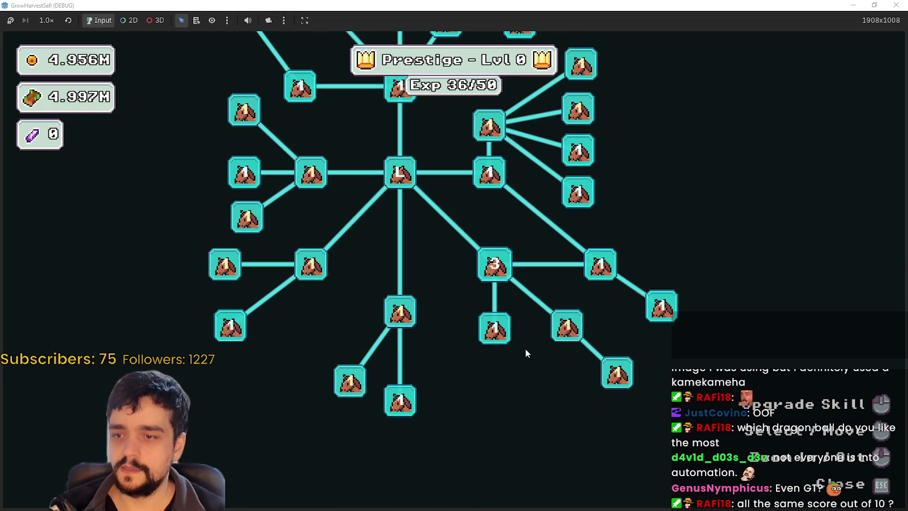
{"action": "left_click", "coordinate": [569, 326]}
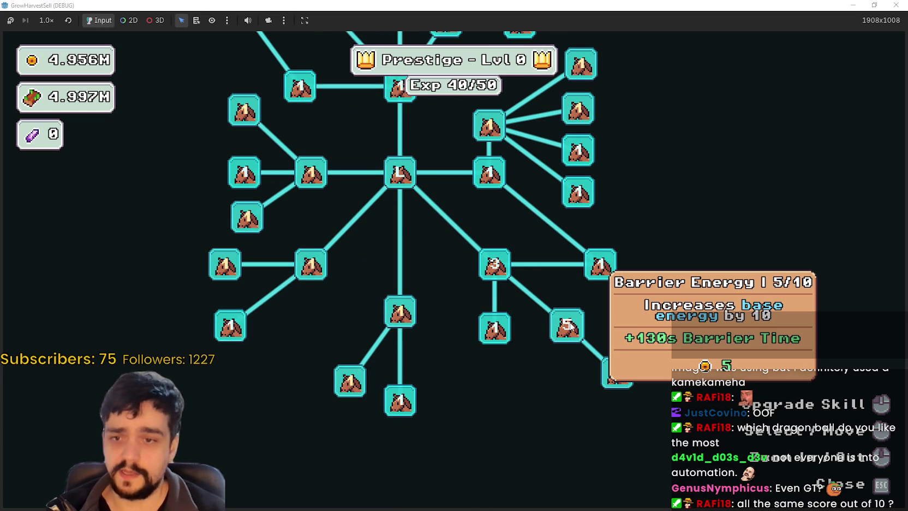
{"action": "left_click", "coordinate": [569, 326]}
{"action": "left_click", "coordinate": [569, 326]}
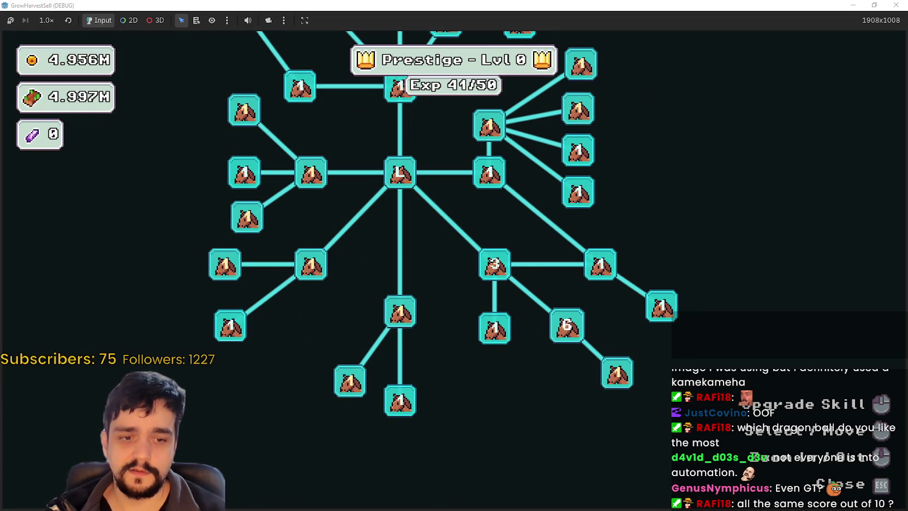
{"action": "key", "text": "alt+Tab"}
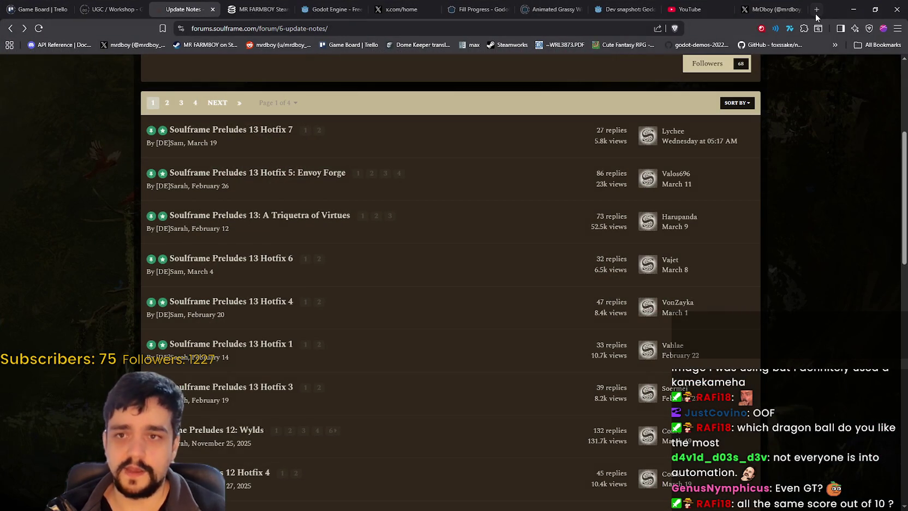
- Search Google for 'Dragon ball AF' in a new tab
{"action": "left_click", "coordinate": [817, 10]}
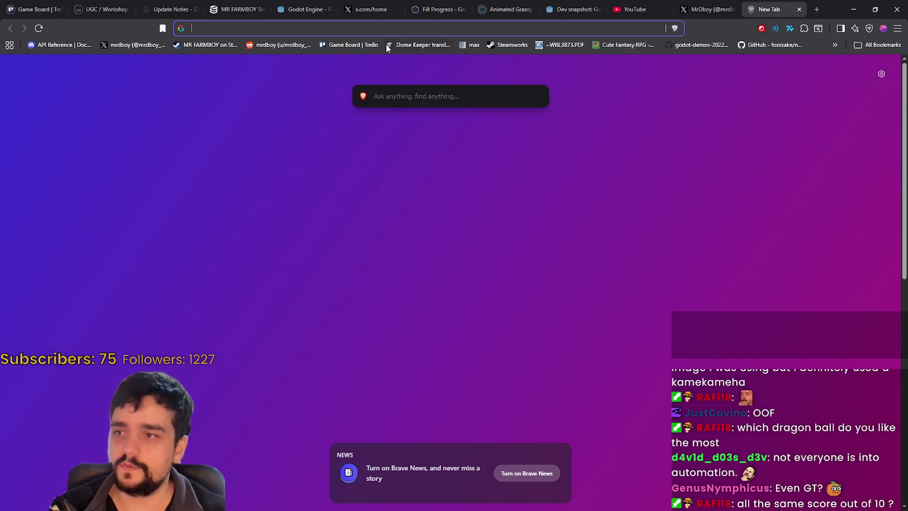
{"action": "type", "text": "Dragon ball AF"}
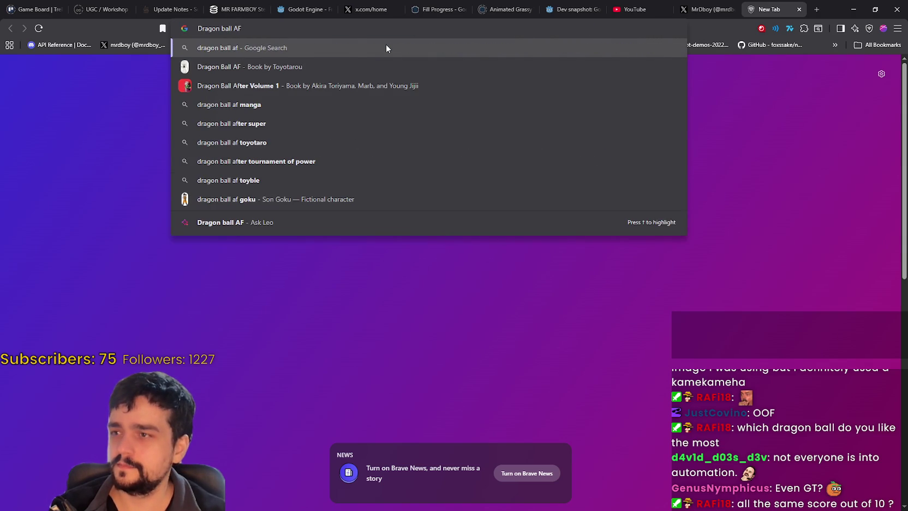
{"action": "left_click", "coordinate": [386, 46]}
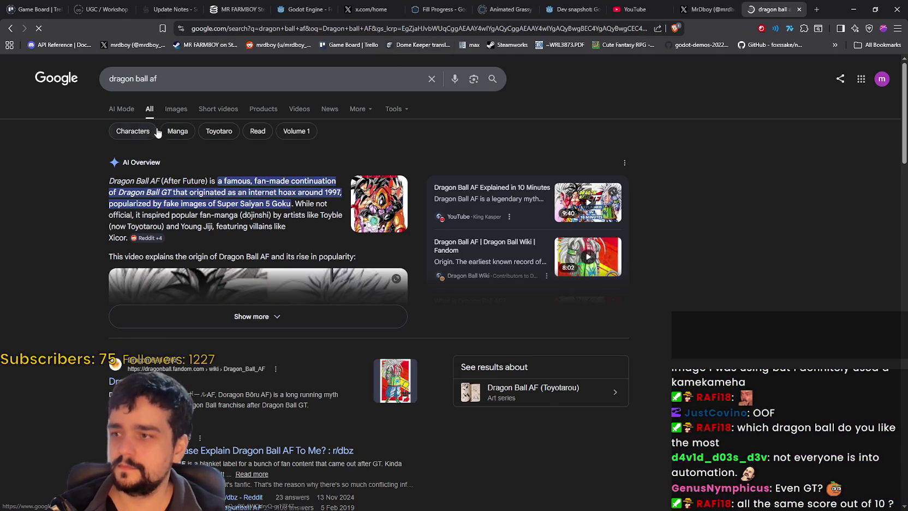
- Open the first Dragon Ball Wiki image result full size in a new tab
{"action": "left_click", "coordinate": [169, 110]}
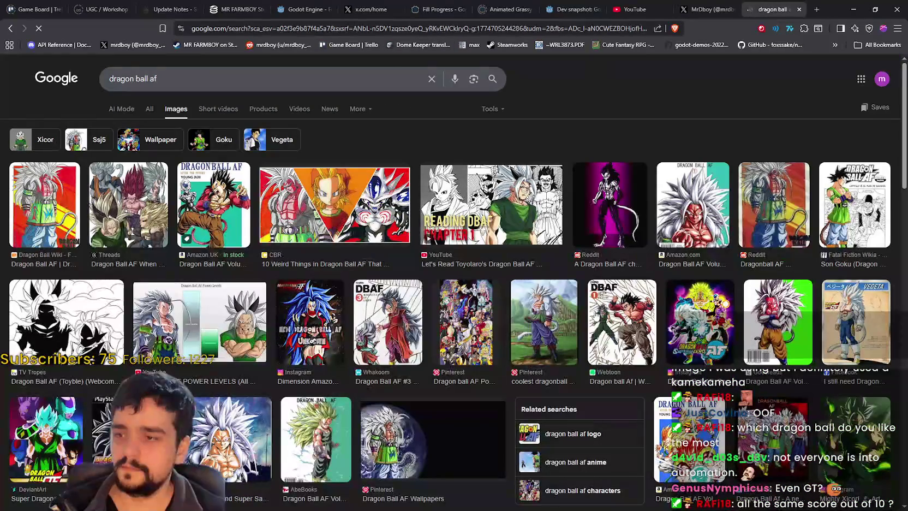
{"action": "left_click", "coordinate": [79, 218]}
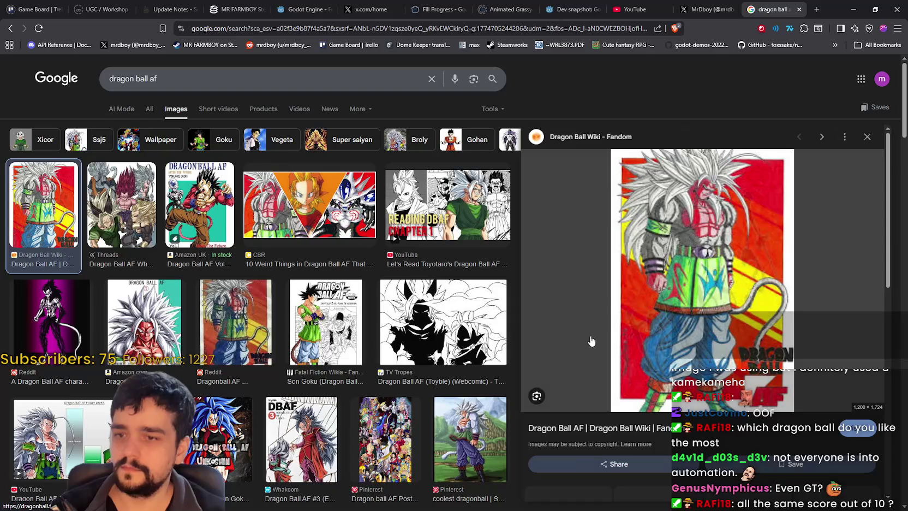
{"action": "right_click", "coordinate": [689, 218]}
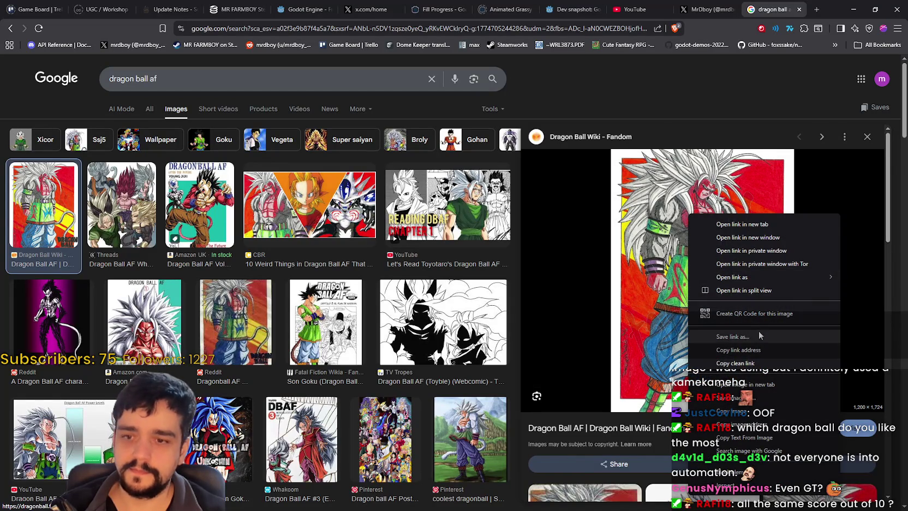
{"action": "left_click", "coordinate": [750, 384]}
{"action": "key", "text": "ctrl+Tab"}
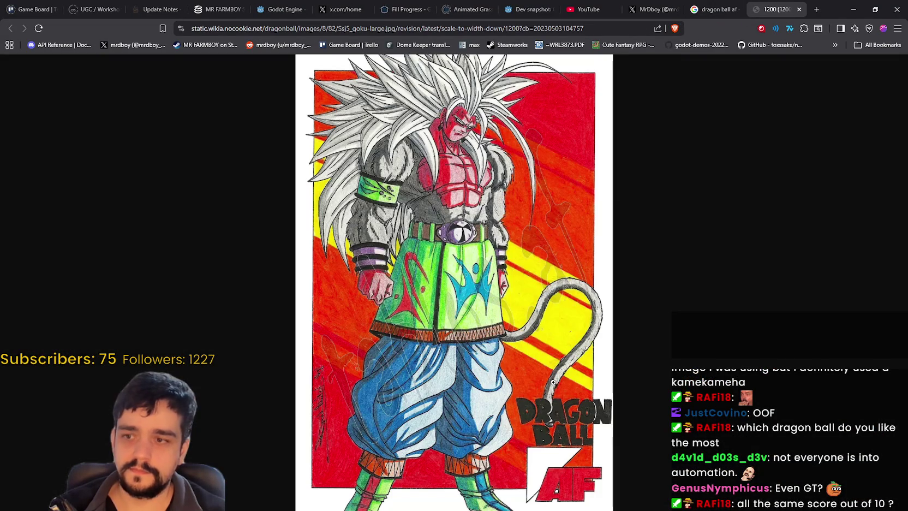
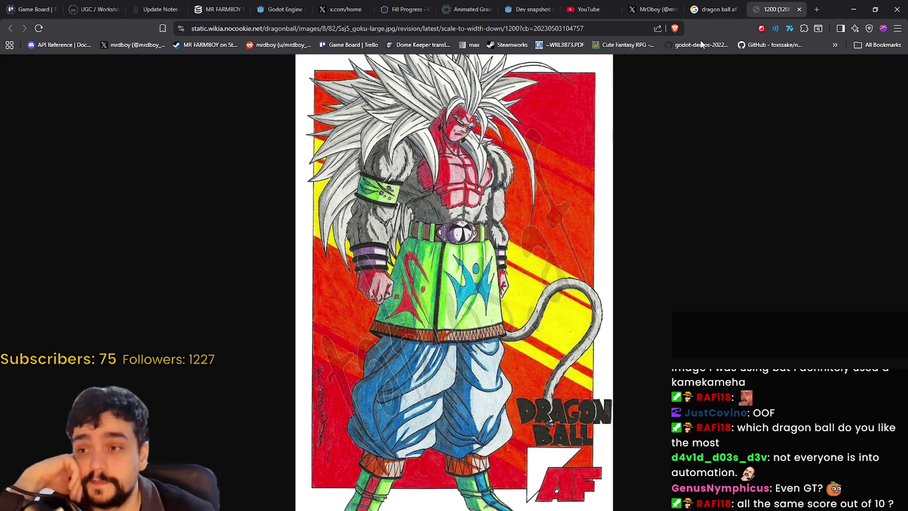
- Upgrade Resource Domain Damage three times and rank up the neighbouring domain node twice
{"action": "left_click", "coordinate": [853, 9]}
{"action": "scroll", "coordinate": [443, 316], "scroll_direction": "down", "scroll_amount": 3}
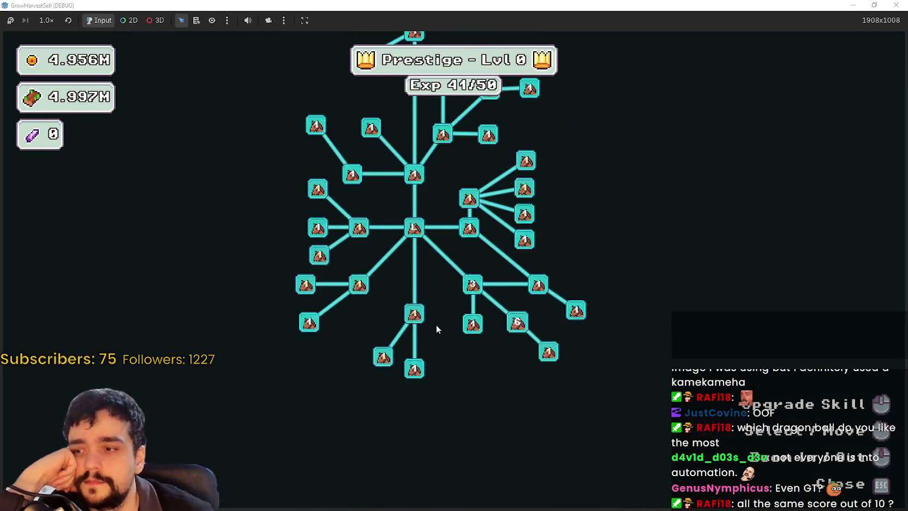
{"action": "scroll", "coordinate": [431, 273], "scroll_direction": "up", "scroll_amount": 3}
{"action": "scroll", "coordinate": [528, 376], "scroll_direction": "down", "scroll_amount": 1}
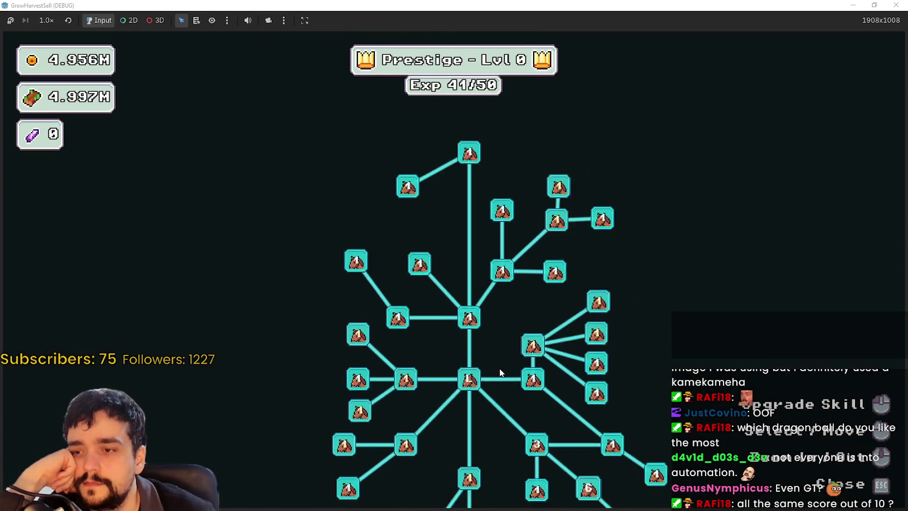
{"action": "left_click_drag", "start_coordinate": [502, 371], "coordinate": [501, 252]}
{"action": "left_click", "coordinate": [475, 220]}
{"action": "left_click", "coordinate": [474, 224]}
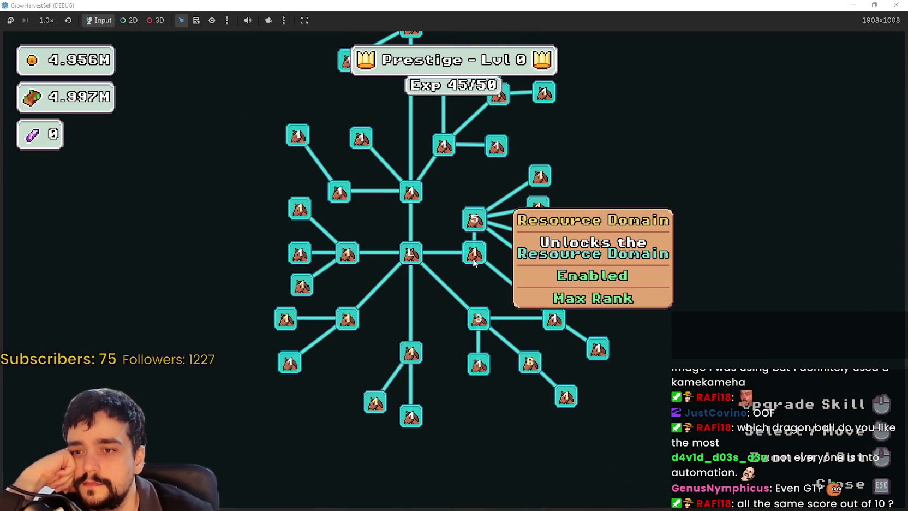
{"action": "left_click", "coordinate": [474, 221]}
{"action": "left_click", "coordinate": [474, 221]}
{"action": "left_click", "coordinate": [539, 208]}
{"action": "left_click", "coordinate": [538, 208]}
{"action": "left_click", "coordinate": [539, 208]}
- Upgrade Domain Charge twice, then Crop Domain Damage and Dopple Sickle
{"action": "left_click_drag", "start_coordinate": [550, 178], "coordinate": [590, 231]}
{"action": "left_click", "coordinate": [589, 230]}
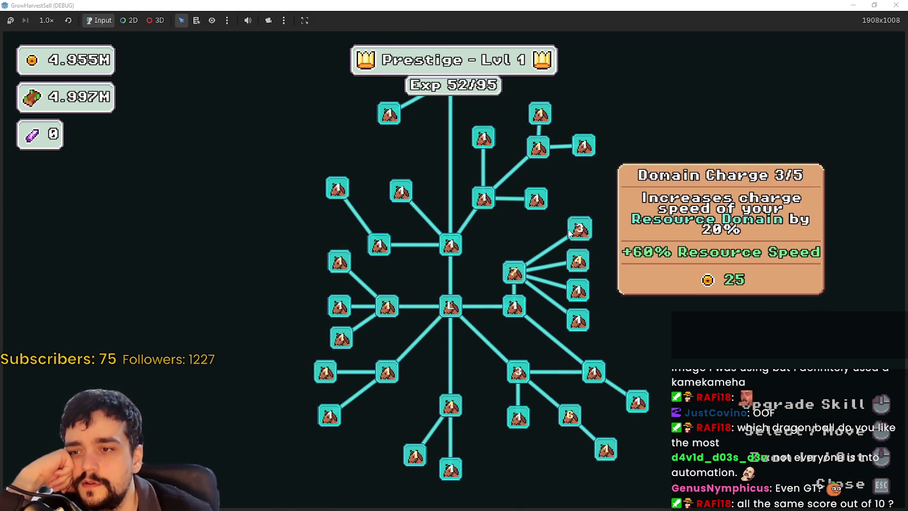
{"action": "left_click", "coordinate": [589, 231]}
{"action": "left_click_drag", "start_coordinate": [518, 300], "coordinate": [435, 211]}
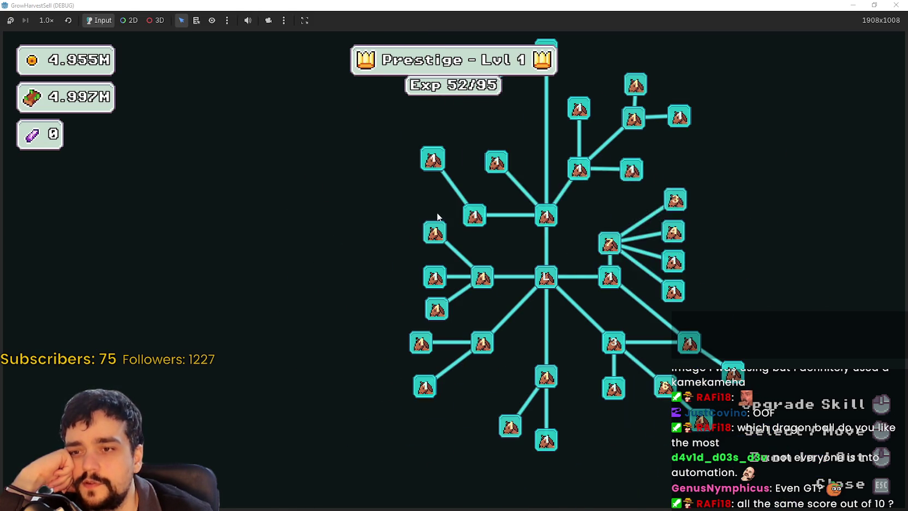
{"action": "left_click", "coordinate": [429, 240]}
{"action": "left_click", "coordinate": [431, 240]}
{"action": "left_click", "coordinate": [436, 309]}
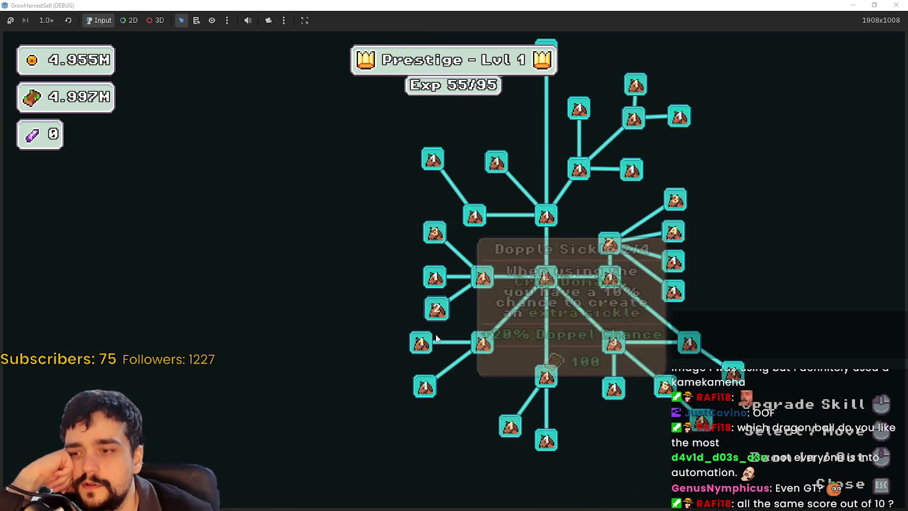
- Upgrade Forest 1 - 3 Spawn Rate, raise Crops Value to unlock Light Feet, and max Light Feet
{"action": "left_click", "coordinate": [421, 342]}
{"action": "left_click", "coordinate": [421, 342]}
{"action": "left_click", "coordinate": [421, 343]}
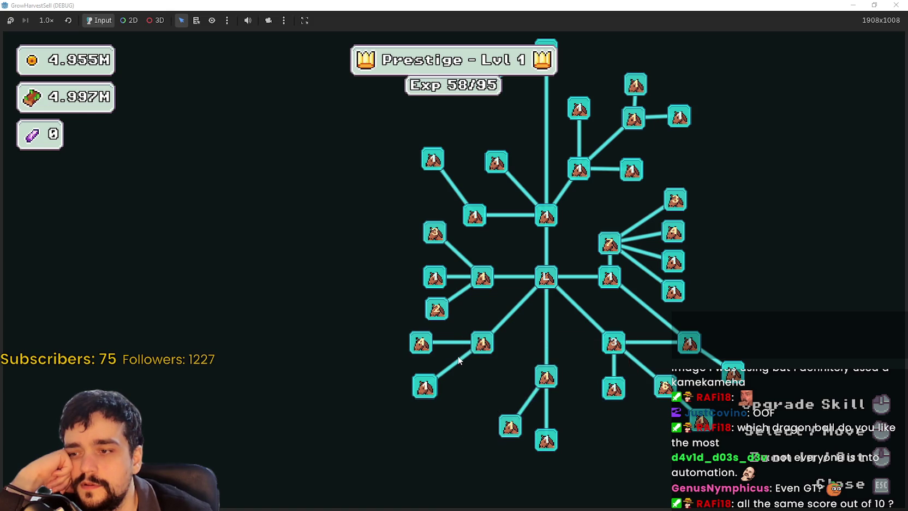
{"action": "left_click", "coordinate": [475, 348]}
{"action": "left_click", "coordinate": [477, 347]}
{"action": "left_click", "coordinate": [478, 347]}
{"action": "left_click", "coordinate": [477, 347]}
{"action": "left_click", "coordinate": [477, 347]}
{"action": "left_click", "coordinate": [477, 347]}
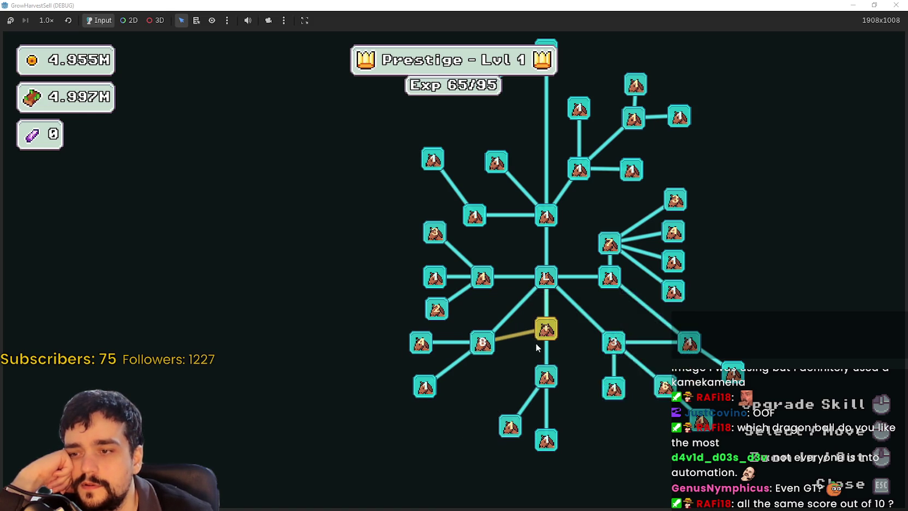
{"action": "left_click", "coordinate": [499, 381]}
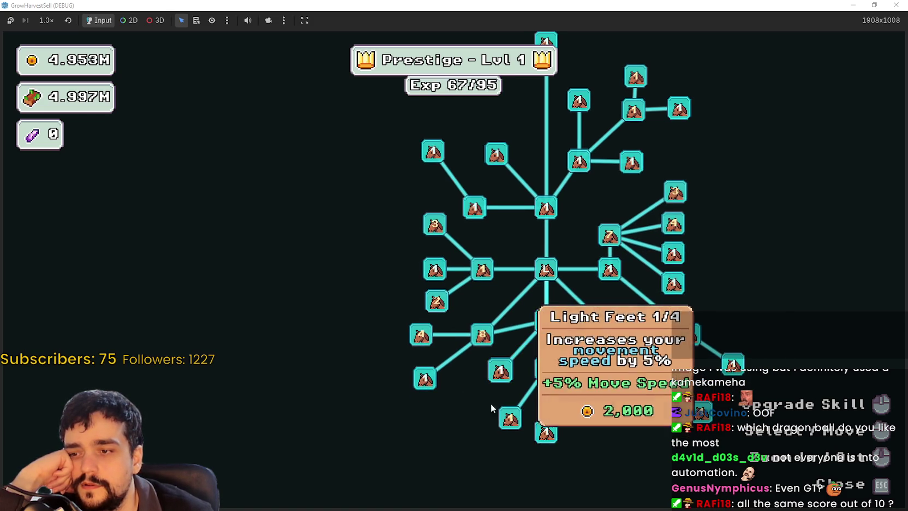
{"action": "left_click_drag", "start_coordinate": [499, 382], "coordinate": [425, 310]}
{"action": "left_click", "coordinate": [428, 308]}
{"action": "left_click", "coordinate": [429, 307]}
{"action": "left_click", "coordinate": [428, 307]}
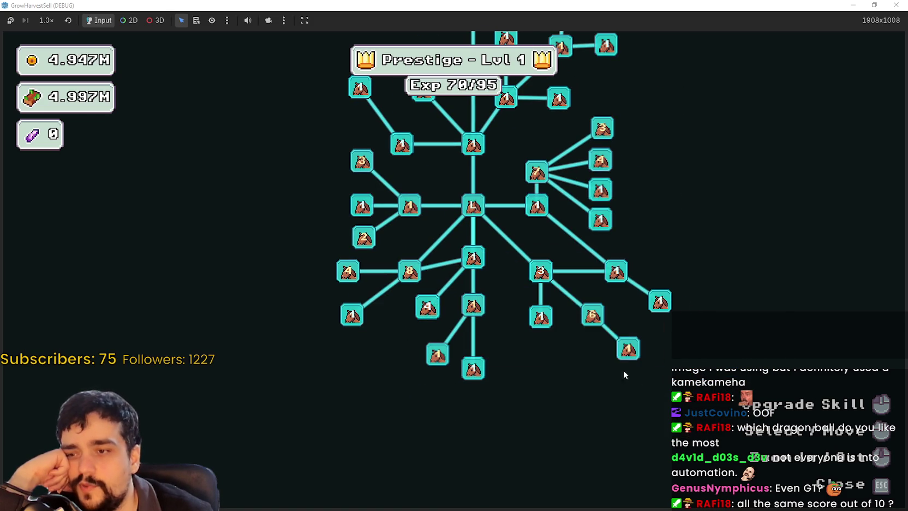
- Upgrade Wood Gatherer, max Forest 1 - 3 Spawn Rate, and close the skill tree
{"action": "left_click", "coordinate": [473, 304]}
{"action": "left_click_drag", "start_coordinate": [400, 283], "coordinate": [414, 395]}
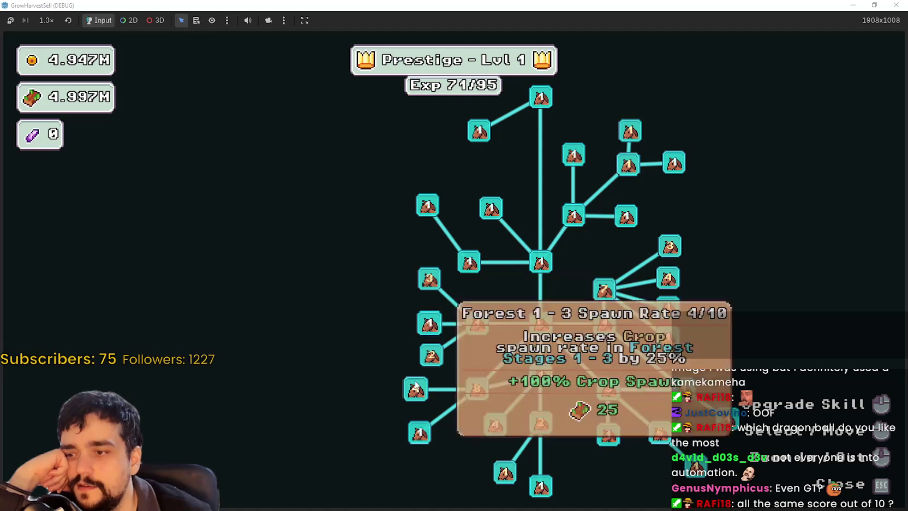
{"action": "left_click", "coordinate": [415, 395]}
{"action": "left_click", "coordinate": [415, 395]}
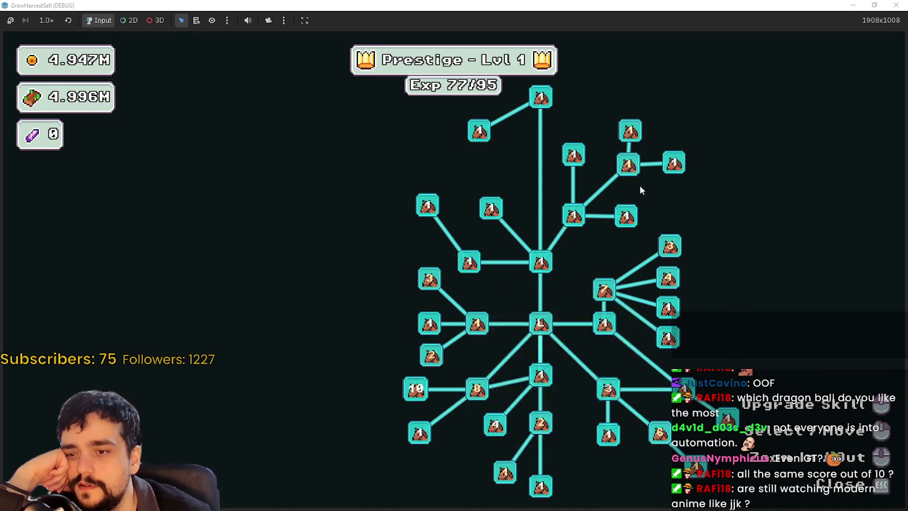
{"action": "left_click_drag", "start_coordinate": [485, 127], "coordinate": [401, 189]}
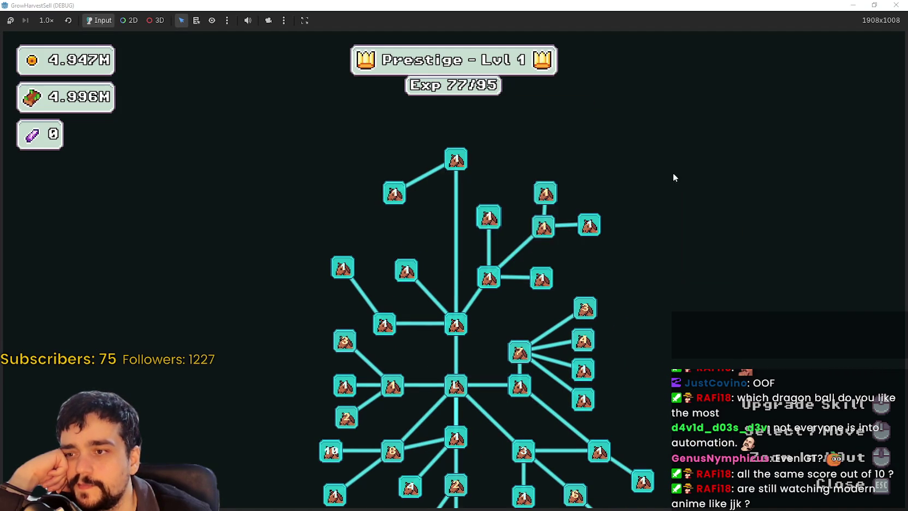
{"action": "left_click_drag", "start_coordinate": [679, 186], "coordinate": [548, 127]}
{"action": "scroll", "coordinate": [721, 292], "scroll_direction": "down", "scroll_amount": 2}
{"action": "scroll", "coordinate": [720, 301], "scroll_direction": "up", "scroll_amount": 3}
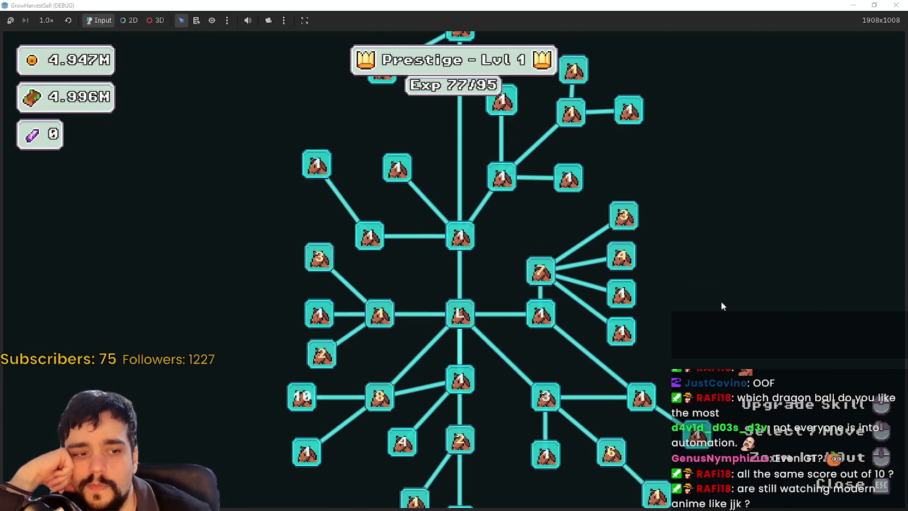
{"action": "scroll", "coordinate": [721, 301], "scroll_direction": "down", "scroll_amount": 3}
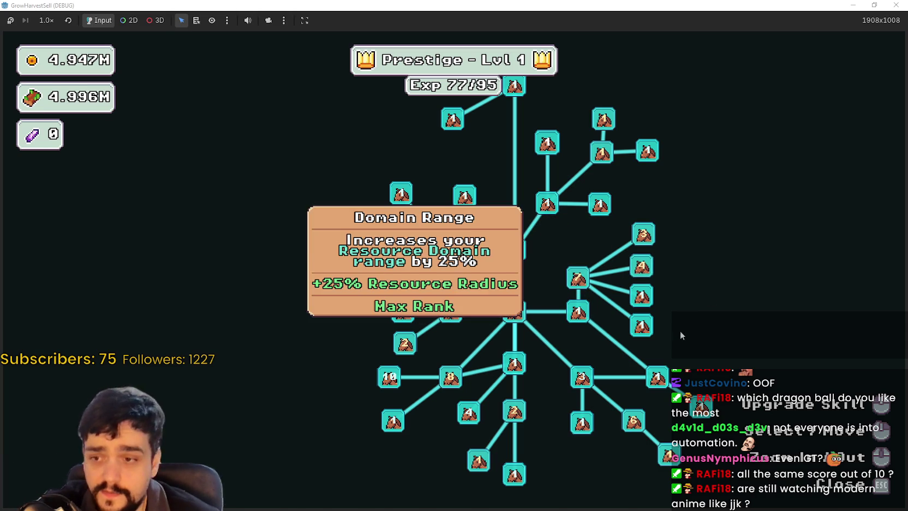
{"action": "key", "text": "Escape"}
- Walk the player around the village portal area
{"action": "key", "text": "d"}
{"action": "key", "text": "s"}
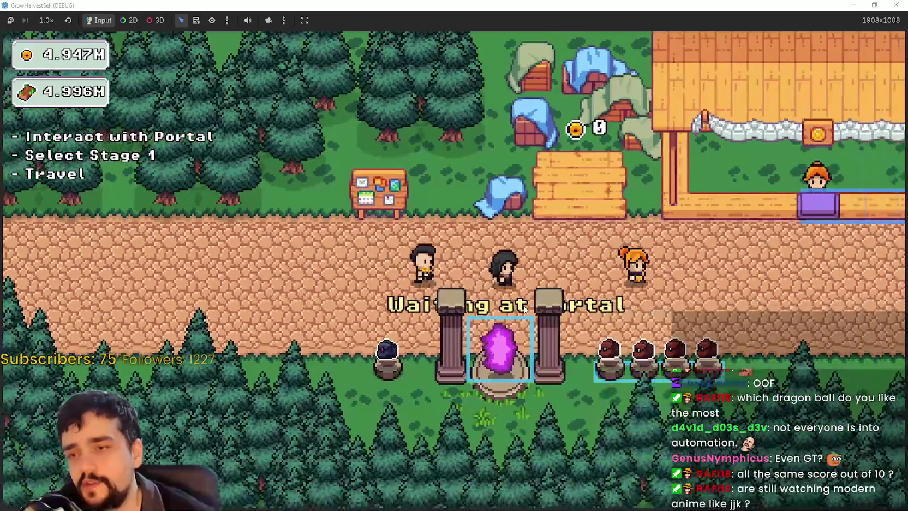
{"action": "key", "text": "a"}
{"action": "key", "text": "d"}
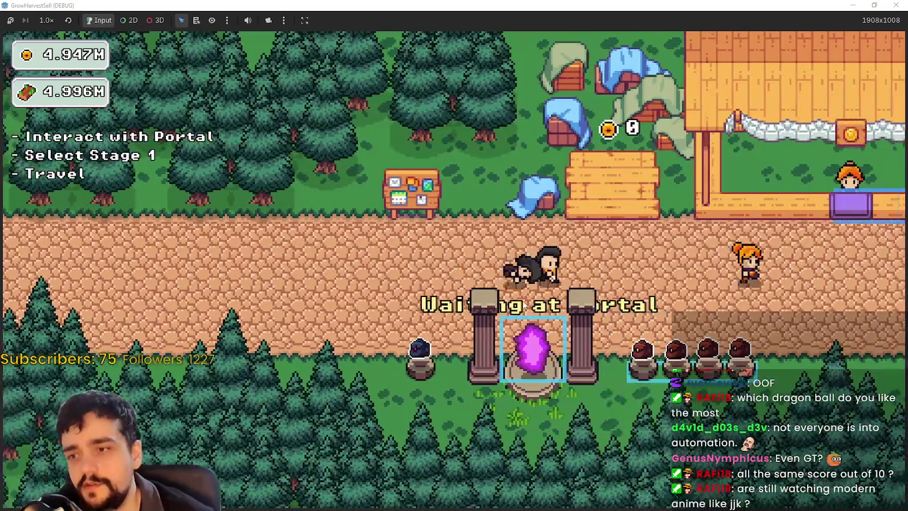
{"action": "key", "text": "a"}
{"action": "key", "text": "s"}
{"action": "key", "text": "d"}
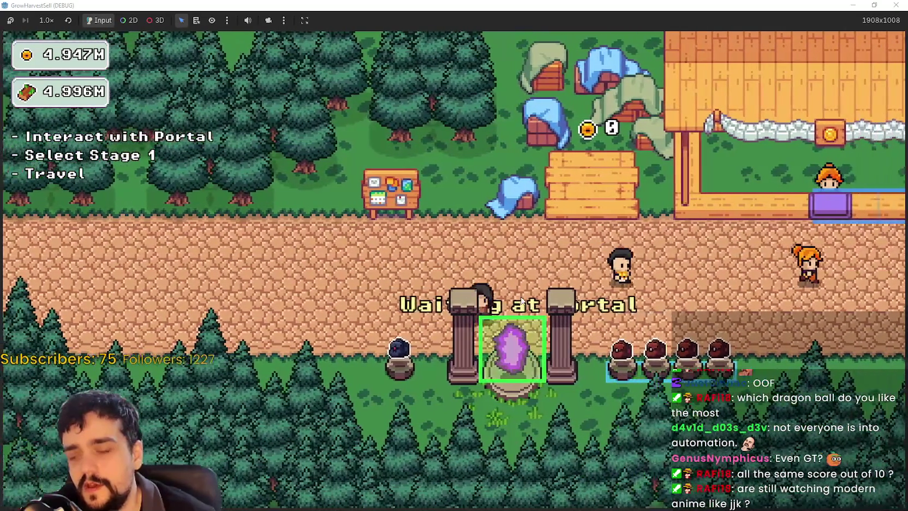
{"action": "key", "text": "w"}
{"action": "key", "text": "d"}
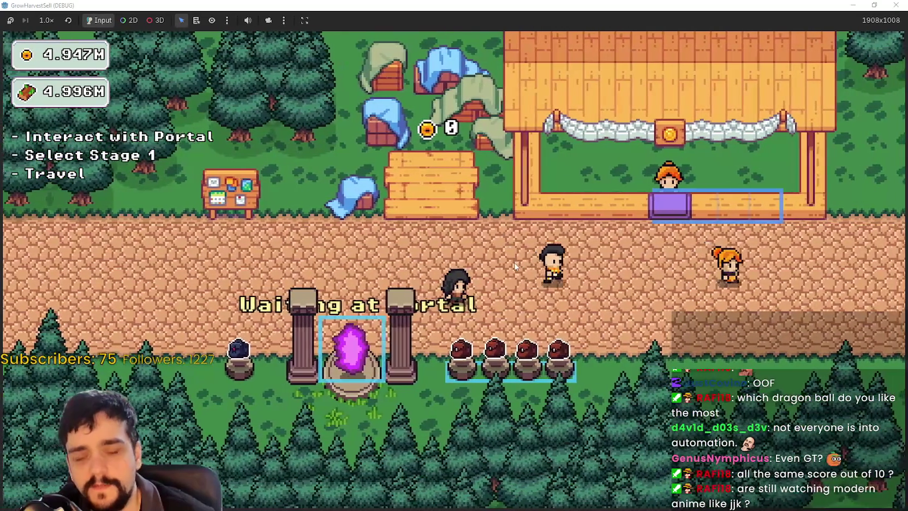
{"action": "key", "text": "s"}
{"action": "key", "text": "d"}
{"action": "key", "text": "a"}
{"action": "key", "text": "w"}
- Position the player on the portal and travel to Forest stage 1
{"action": "key", "text": "a"}
{"action": "key", "text": "s"}
{"action": "key", "text": "w"}
{"action": "key", "text": "s"}
{"action": "key", "text": "w"}
{"action": "key", "text": "a"}
{"action": "key", "text": "s"}
{"action": "key", "text": "a"}
{"action": "key", "text": "d"}
{"action": "key", "text": "s"}
{"action": "key", "text": "d"}
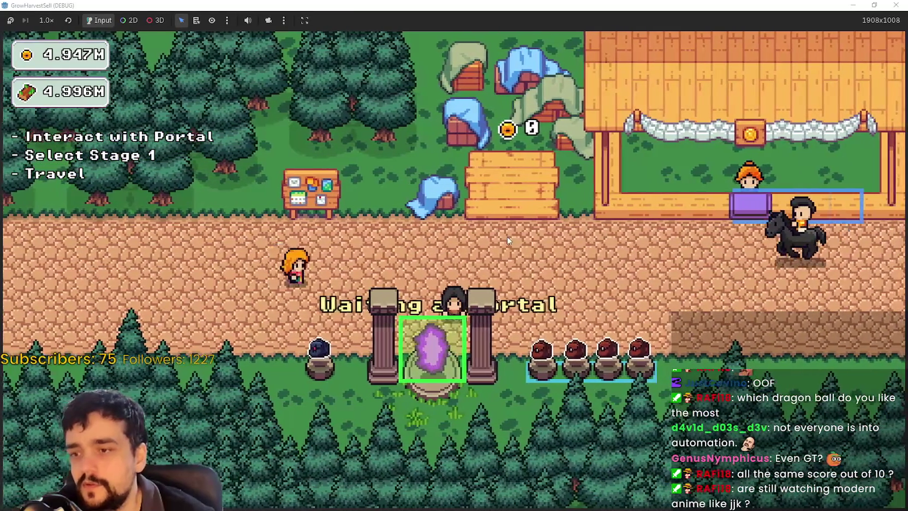
{"action": "key", "text": "e"}
{"action": "left_click", "coordinate": [267, 426]}
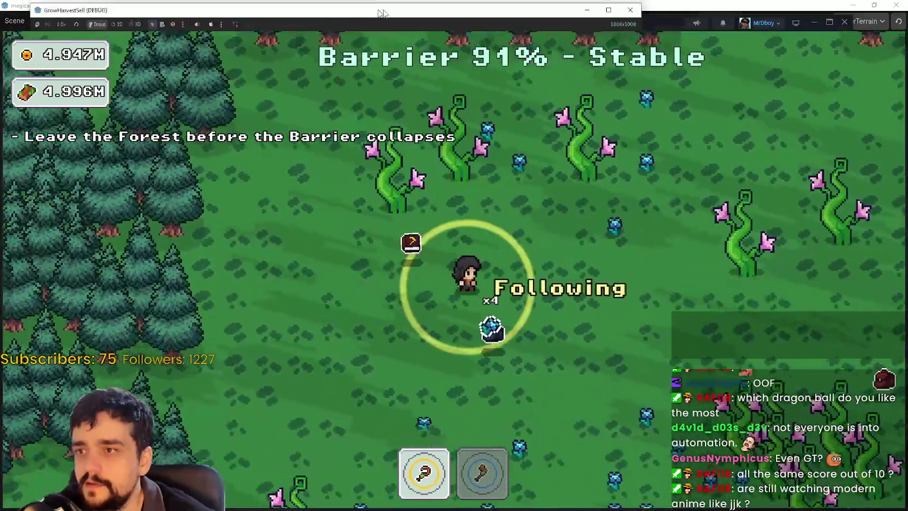
- In the editor's remote tree, select the live MagicalBook under BagsContainer > SpecialBags
{"action": "double_click", "coordinate": [187, 5]}
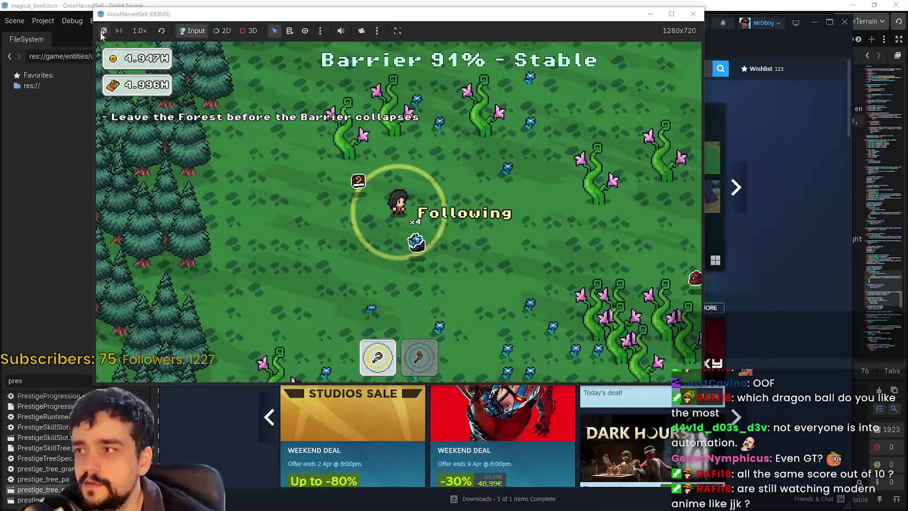
{"action": "left_click", "coordinate": [126, 5]}
{"action": "left_click", "coordinate": [212, 72]}
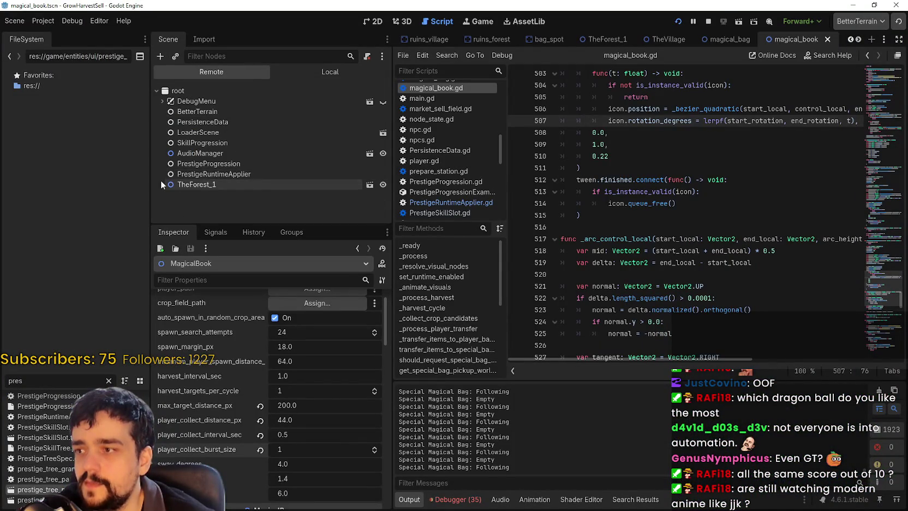
{"action": "scroll", "coordinate": [164, 185], "scroll_direction": "down", "scroll_amount": 3}
{"action": "left_click", "coordinate": [165, 200]}
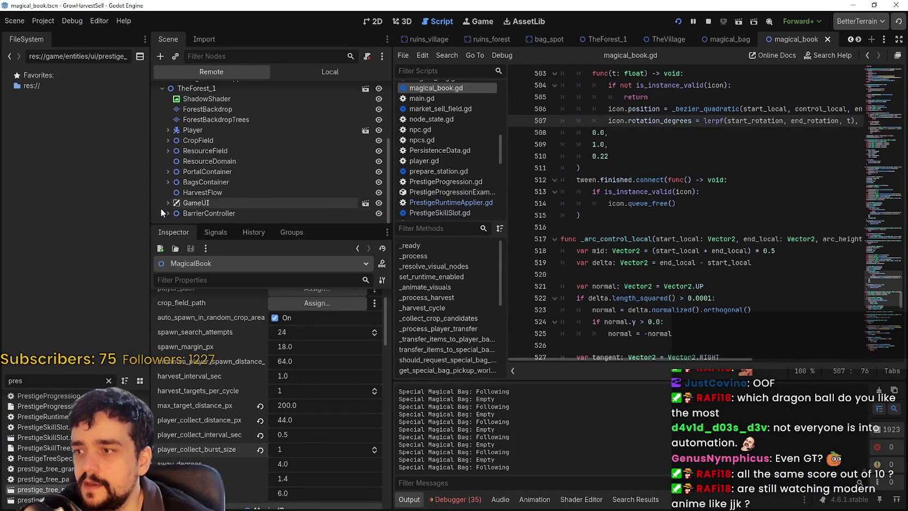
{"action": "left_click", "coordinate": [167, 171]}
{"action": "left_click", "coordinate": [167, 181]}
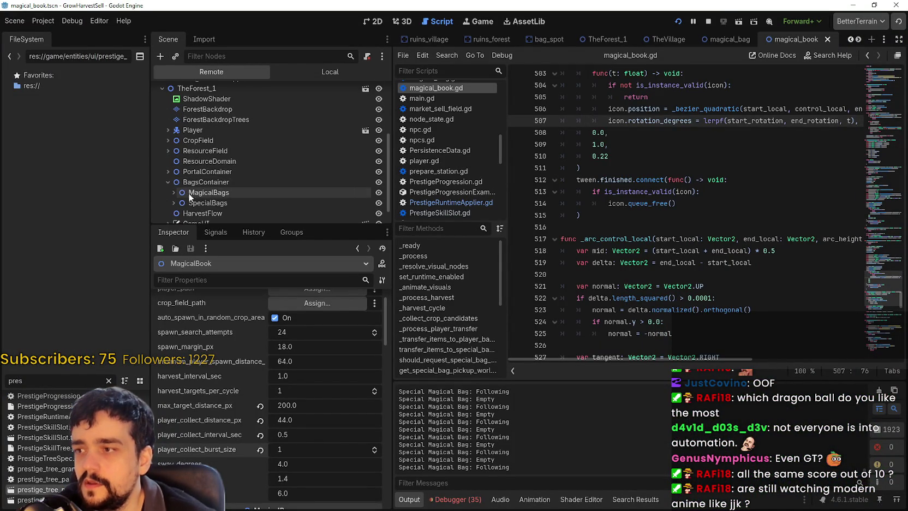
{"action": "scroll", "coordinate": [175, 185], "scroll_direction": "down", "scroll_amount": 1}
{"action": "left_click", "coordinate": [174, 182]}
{"action": "scroll", "coordinate": [221, 198], "scroll_direction": "down", "scroll_amount": 1}
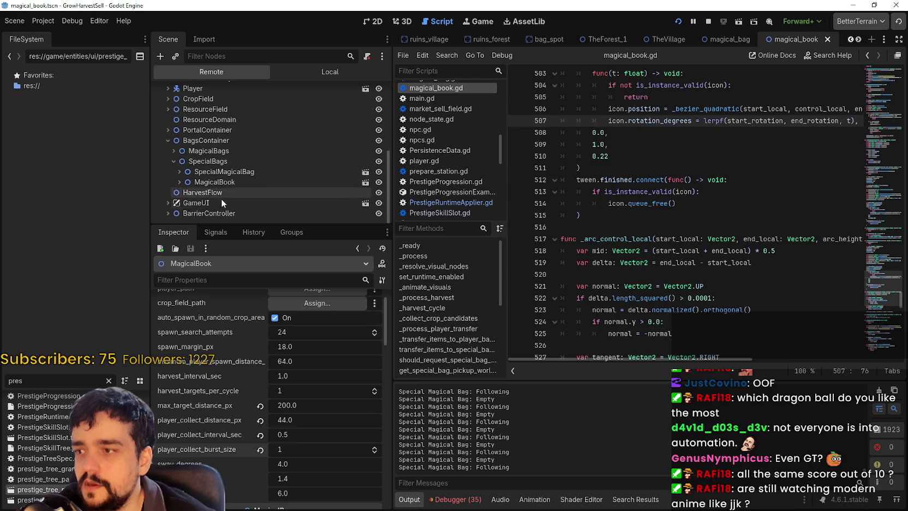
{"action": "left_click", "coordinate": [197, 181]}
- Set max_target_distance_px to 500, then select the Shadow node in the local scene
{"action": "scroll", "coordinate": [272, 435], "scroll_direction": "down", "scroll_amount": 10}
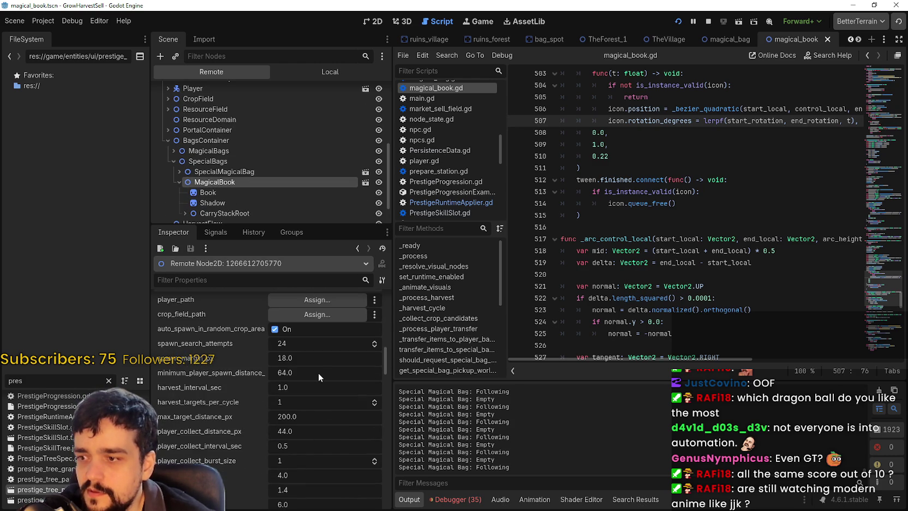
{"action": "scroll", "coordinate": [324, 438], "scroll_direction": "down", "scroll_amount": 1}
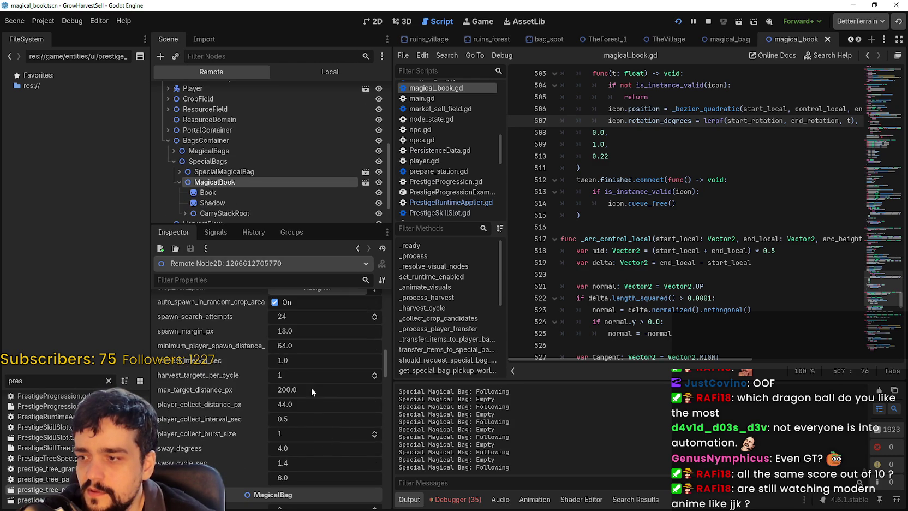
{"action": "left_click_drag", "start_coordinate": [390, 404], "coordinate": [478, 404]}
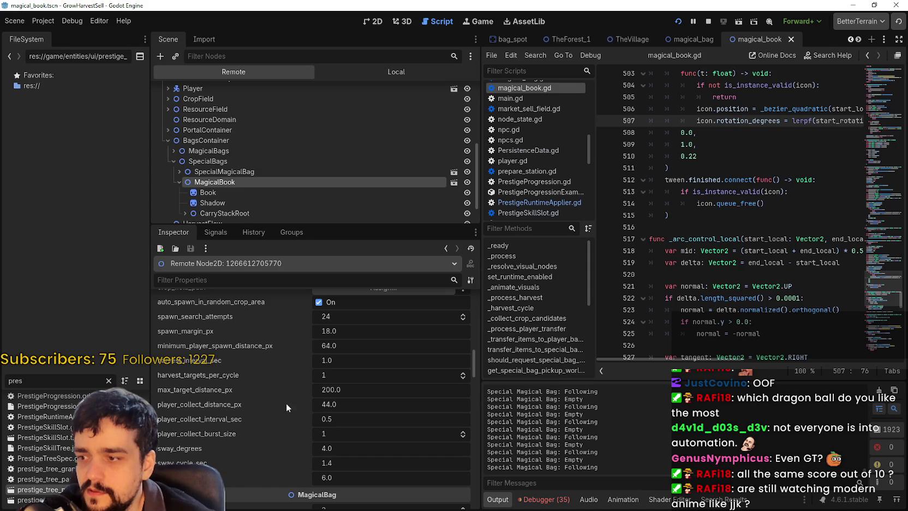
{"action": "left_click", "coordinate": [359, 390]}
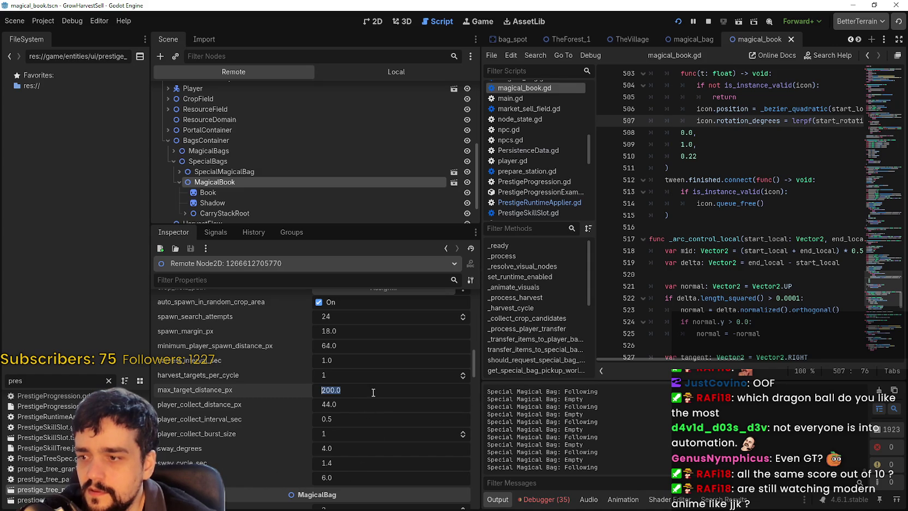
{"action": "type", "text": "500"}
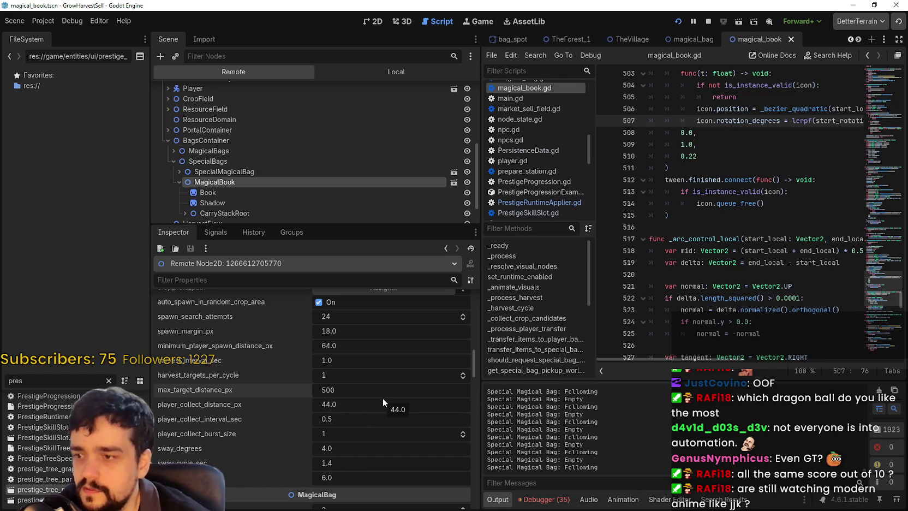
{"action": "key", "text": "Return"}
{"action": "left_click", "coordinate": [399, 75]}
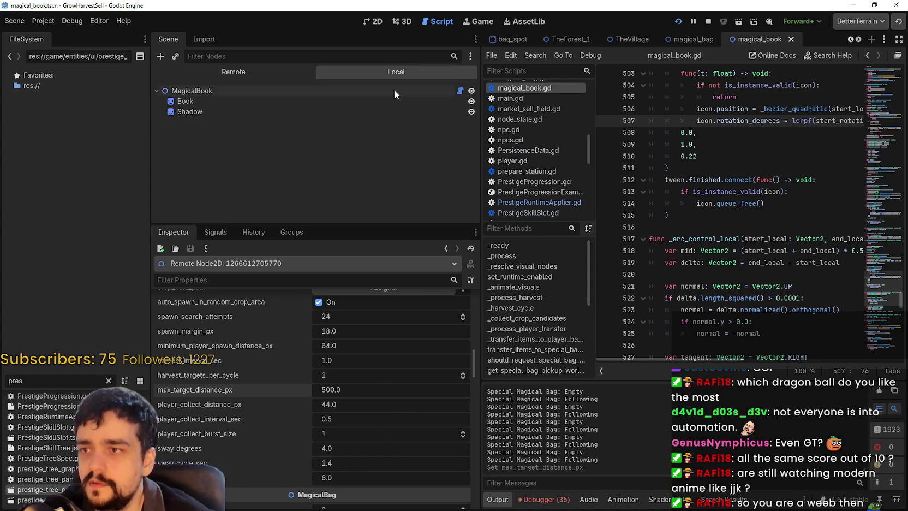
{"action": "left_click", "coordinate": [324, 110]}
- Resume the paused game and walk the player up, then down and right
{"action": "key", "text": "alt+Tab"}
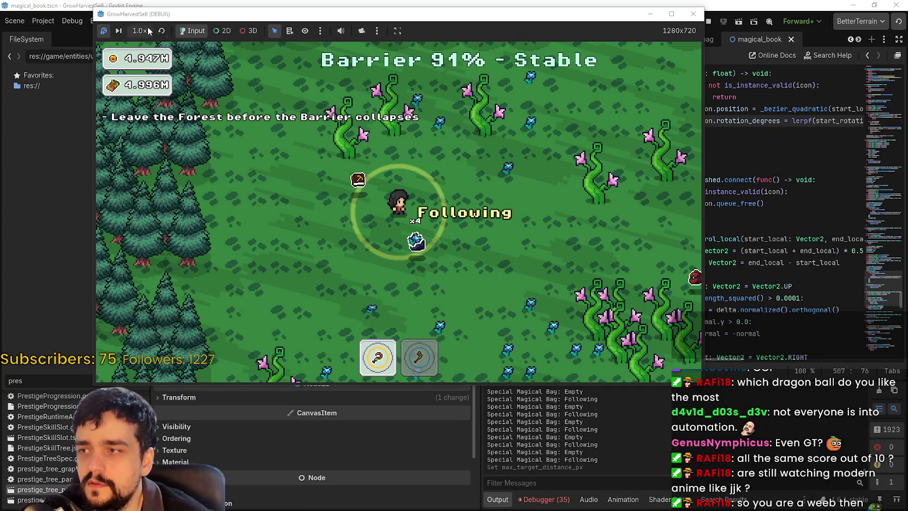
{"action": "left_click", "coordinate": [104, 31]}
{"action": "key", "text": "w"}
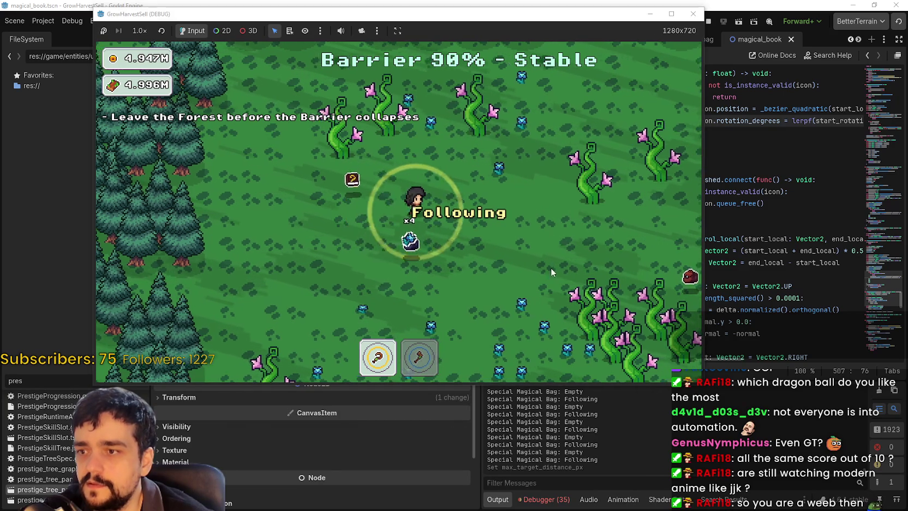
{"action": "key", "text": "w"}
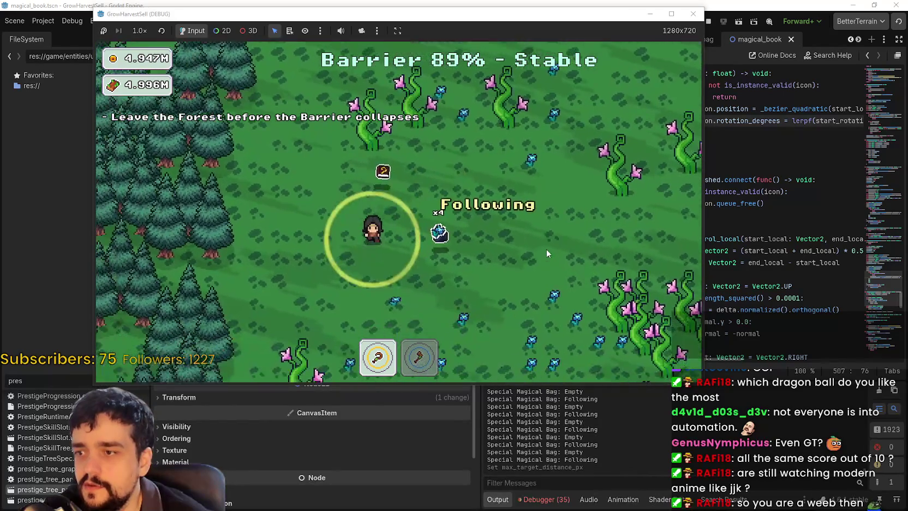
{"action": "key", "text": "s"}
{"action": "key", "text": "d"}
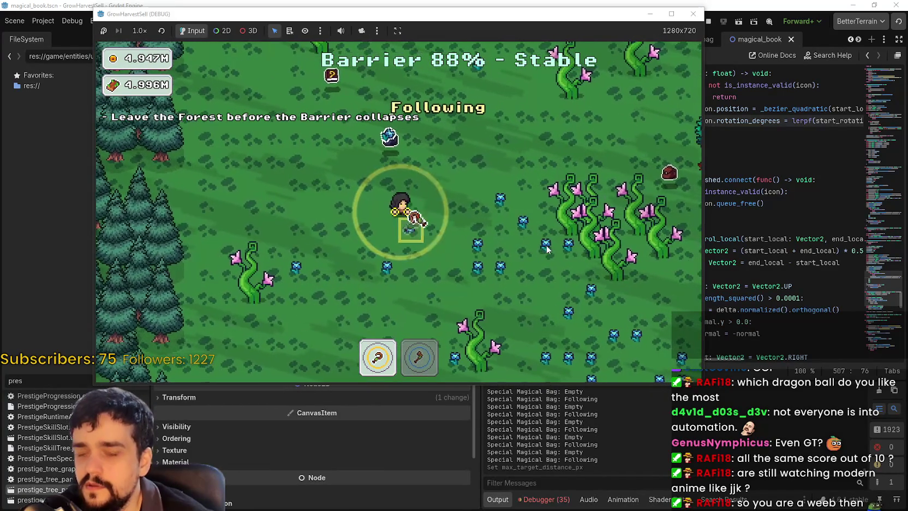
{"action": "key", "text": "d"}
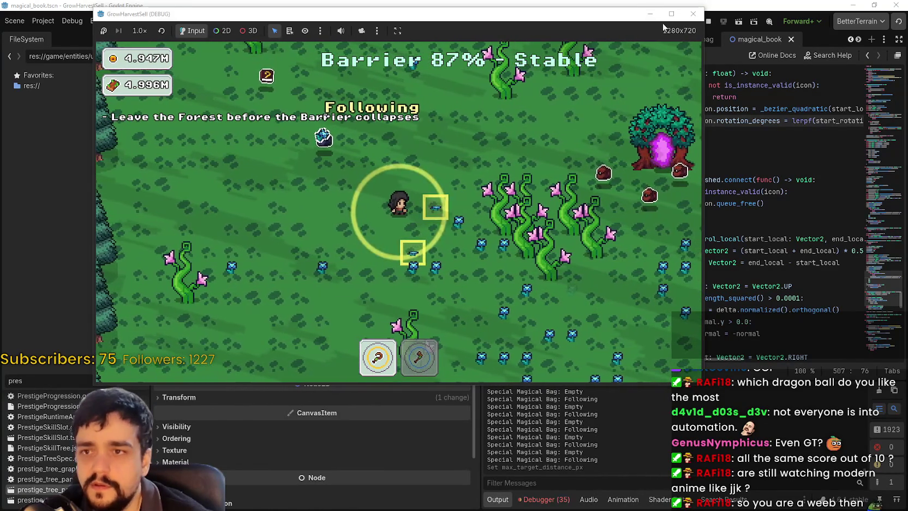
- Maximize the game window, harvest plants through the forest, then restore the window
{"action": "key", "text": "super+Up"}
{"action": "key", "text": "s"}
{"action": "key", "text": "d"}
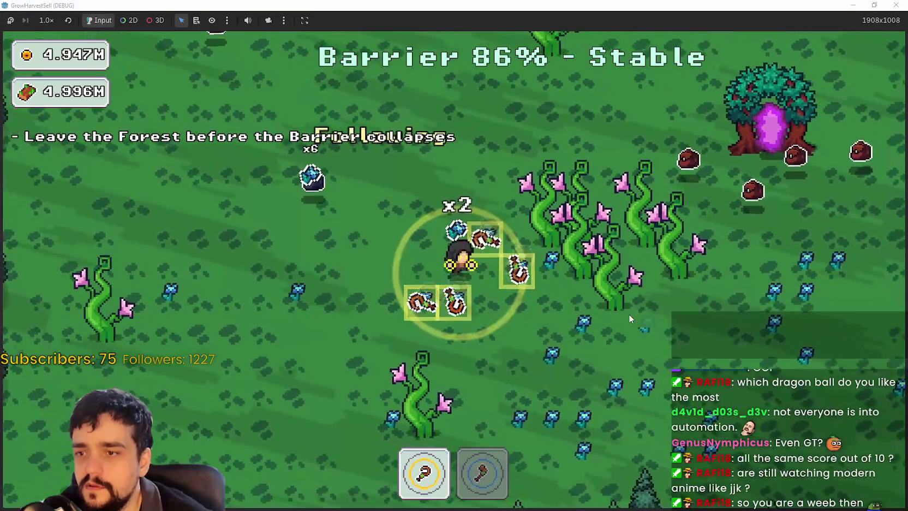
{"action": "key", "text": "a"}
{"action": "key", "text": "w"}
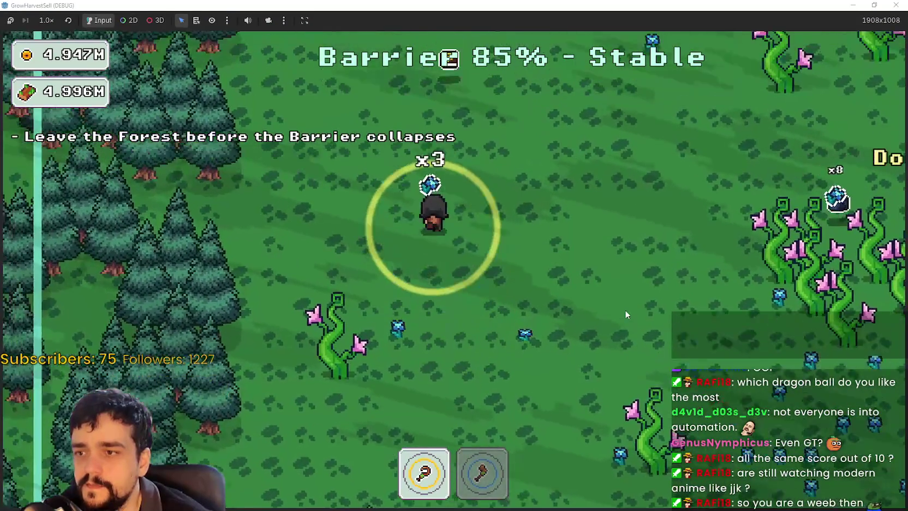
{"action": "key", "text": "s"}
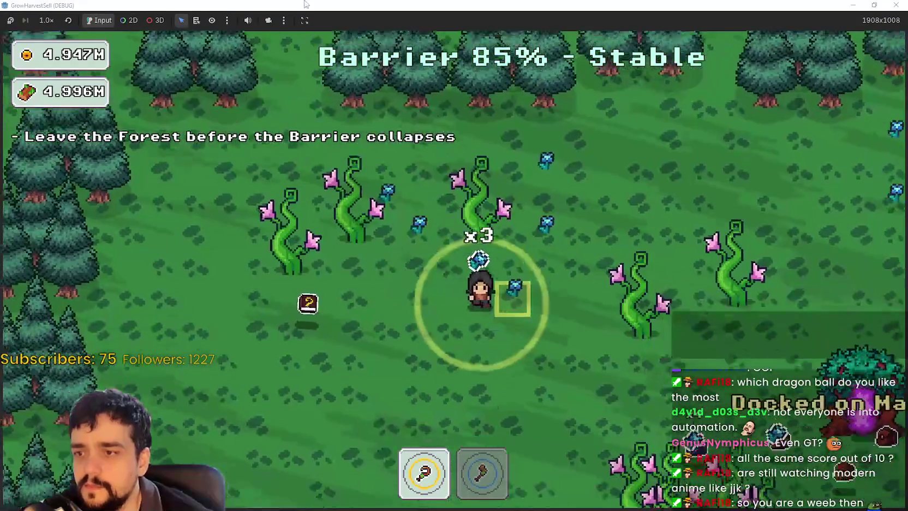
{"action": "key", "text": "super+Down"}
{"action": "key", "text": "super+Down"}
- Return to the editor and select the live MagicalBook node in the remote tree
{"action": "left_click", "coordinate": [252, 88]}
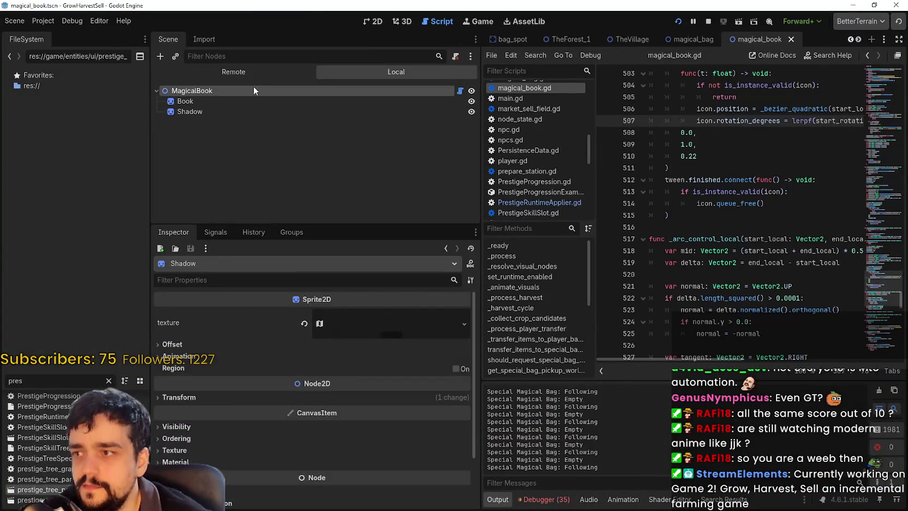
{"action": "left_click", "coordinate": [275, 74]}
{"action": "scroll", "coordinate": [242, 199], "scroll_direction": "down", "scroll_amount": 3}
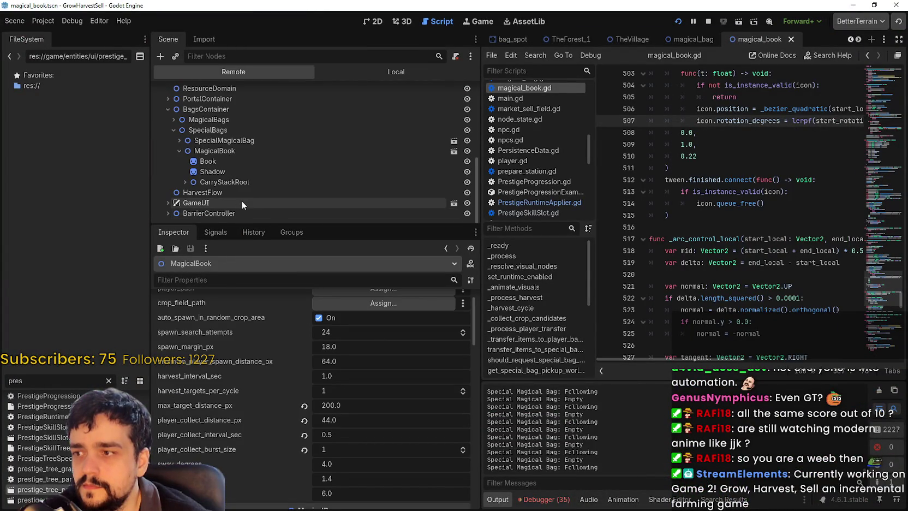
{"action": "left_click", "coordinate": [252, 152]}
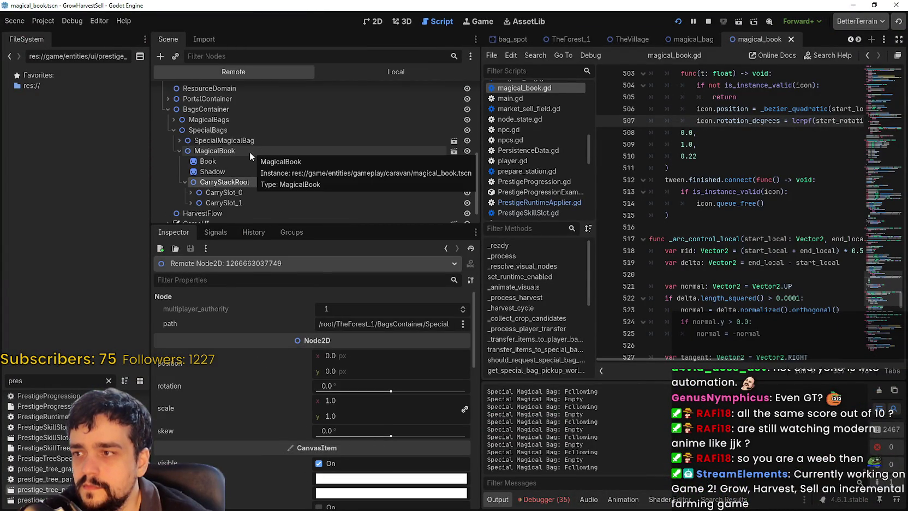
- Browse MagicalBook's runtime properties and switch _has_target_preview on
{"action": "scroll", "coordinate": [287, 456], "scroll_direction": "up", "scroll_amount": 2}
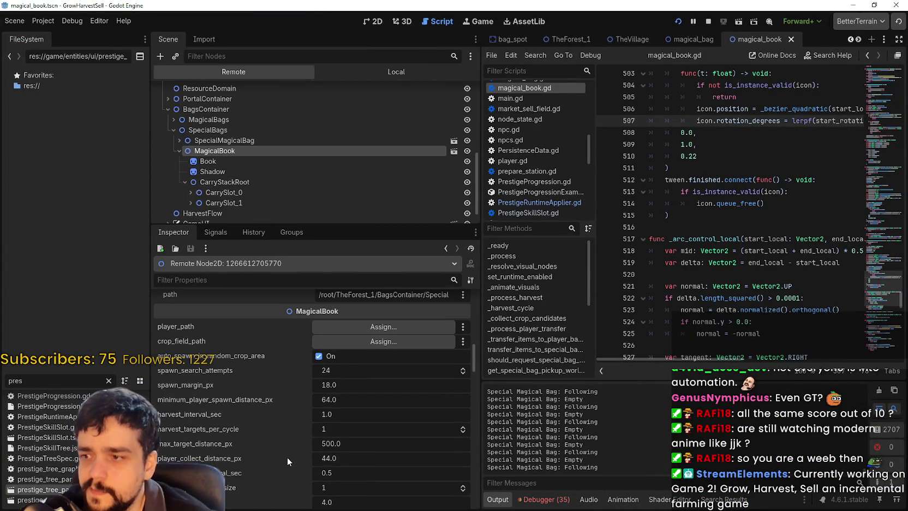
{"action": "scroll", "coordinate": [287, 456], "scroll_direction": "up", "scroll_amount": 1}
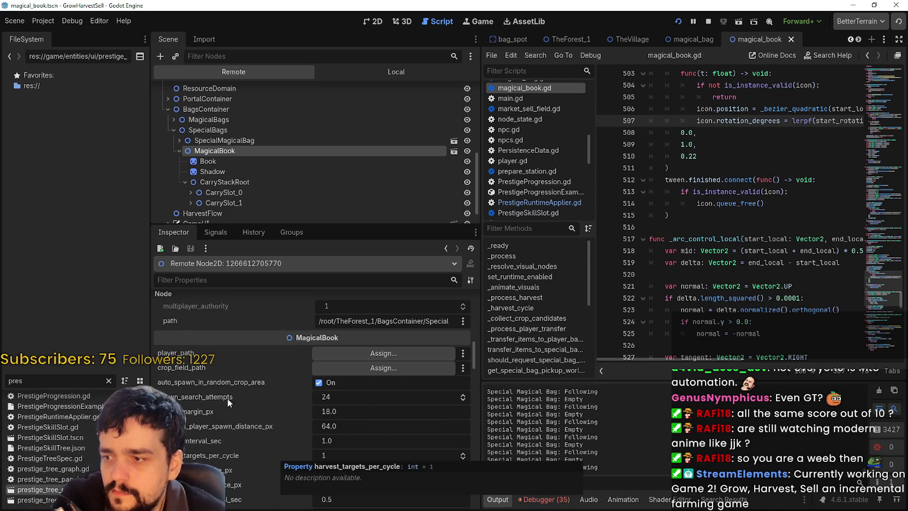
{"action": "scroll", "coordinate": [216, 429], "scroll_direction": "down", "scroll_amount": 2}
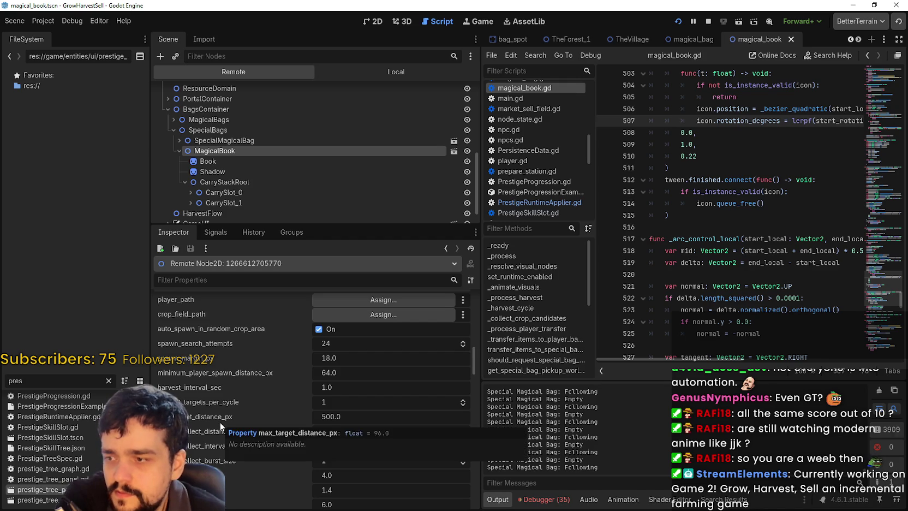
{"action": "scroll", "coordinate": [224, 429], "scroll_direction": "down", "scroll_amount": 1}
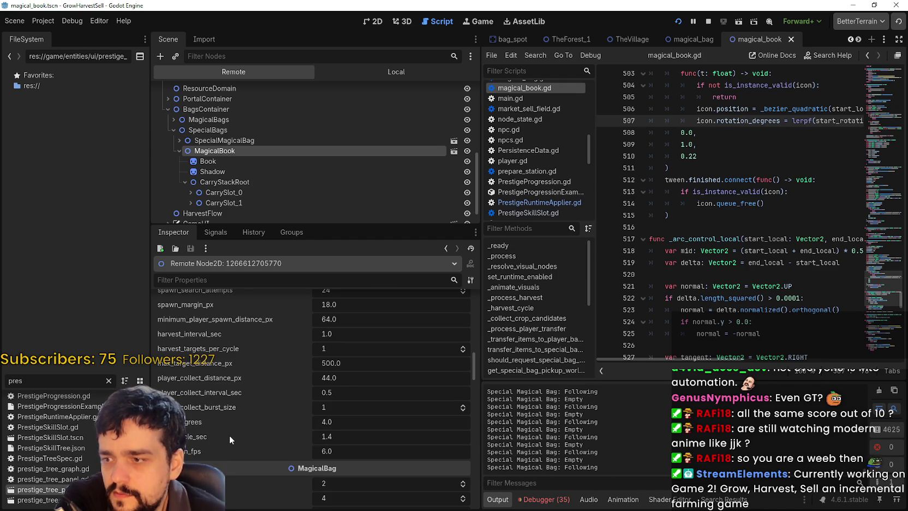
{"action": "scroll", "coordinate": [230, 434], "scroll_direction": "down", "scroll_amount": 3}
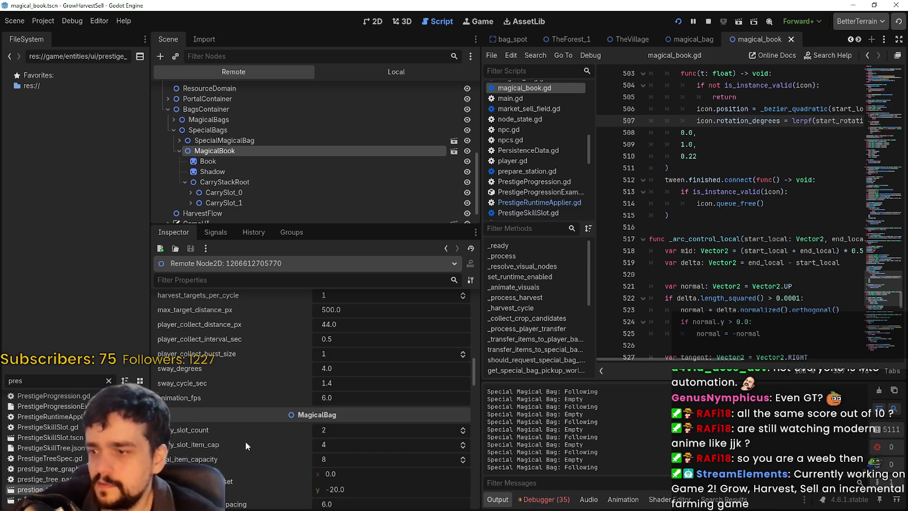
{"action": "scroll", "coordinate": [244, 442], "scroll_direction": "down", "scroll_amount": 1}
{"action": "scroll", "coordinate": [244, 441], "scroll_direction": "down", "scroll_amount": 4}
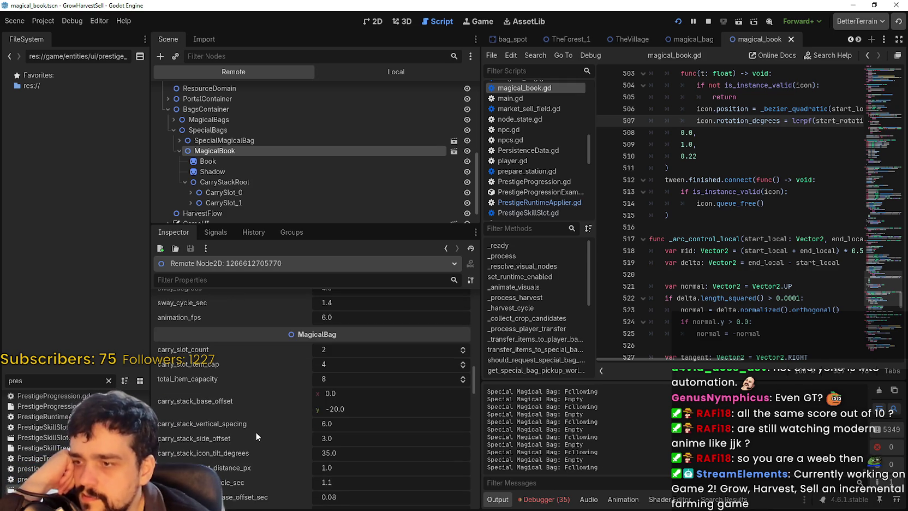
{"action": "scroll", "coordinate": [252, 428], "scroll_direction": "up", "scroll_amount": 1}
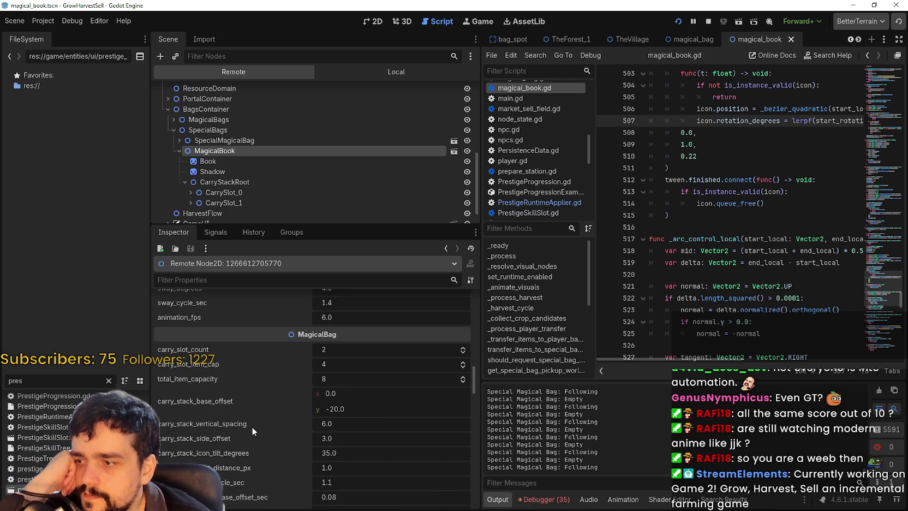
{"action": "scroll", "coordinate": [252, 426], "scroll_direction": "down", "scroll_amount": 2}
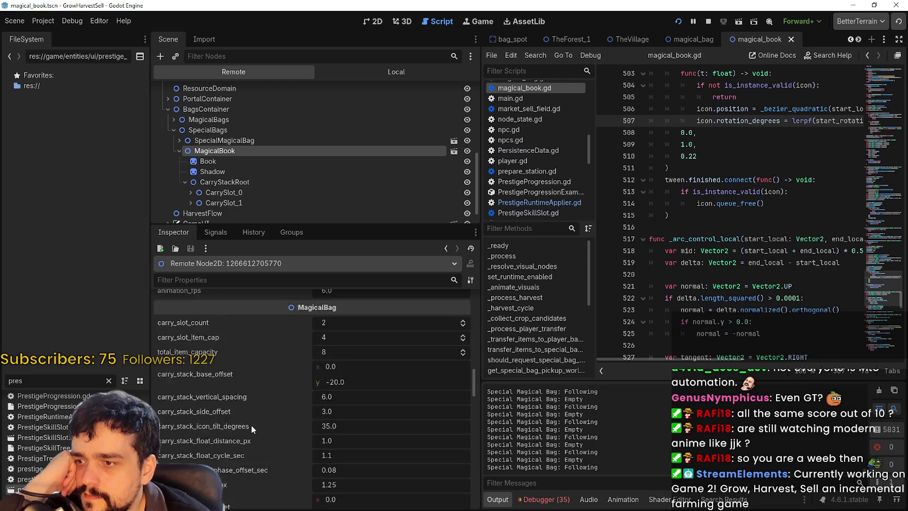
{"action": "mouse_move", "coordinate": [473, 383]}
{"action": "left_mouse_down"}
{"action": "mouse_move", "coordinate": [474, 398]}
{"action": "mouse_move", "coordinate": [472, 391]}
{"action": "left_mouse_up"}
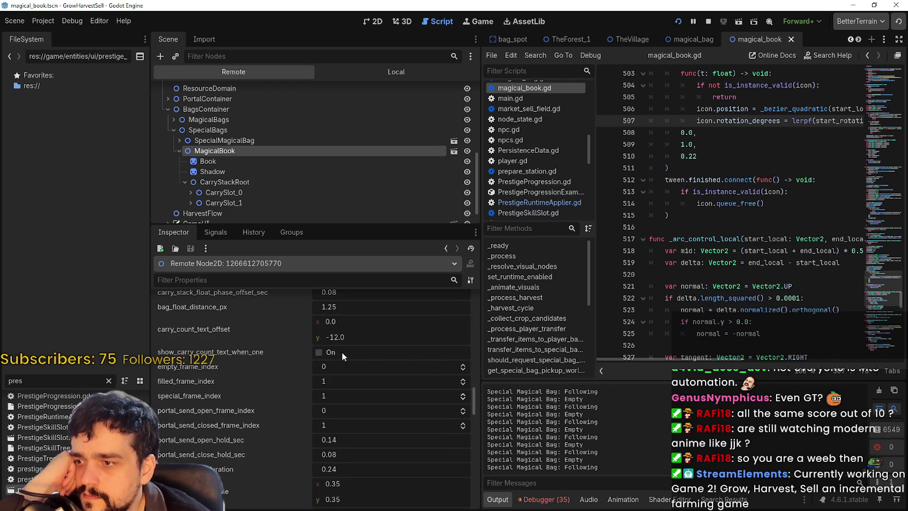
{"action": "scroll", "coordinate": [399, 375], "scroll_direction": "down", "scroll_amount": 4}
{"action": "scroll", "coordinate": [266, 424], "scroll_direction": "down", "scroll_amount": 4}
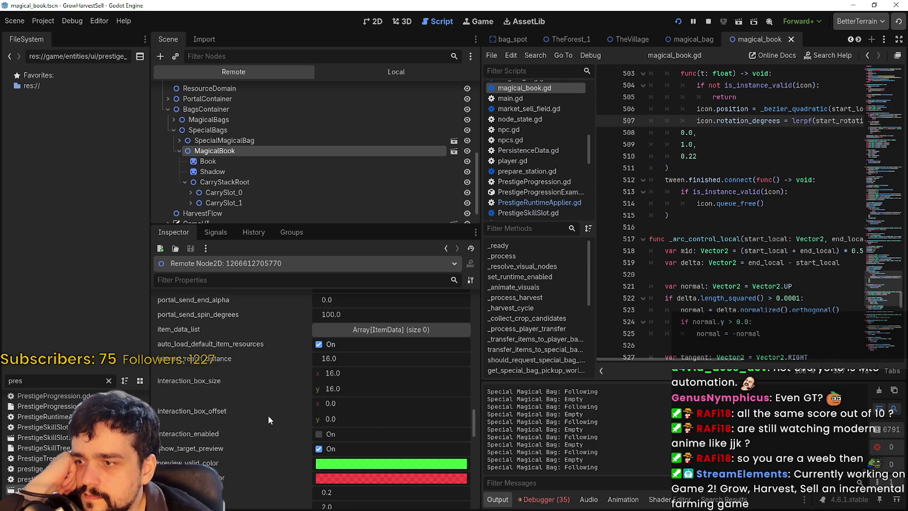
{"action": "scroll", "coordinate": [267, 413], "scroll_direction": "down", "scroll_amount": 3}
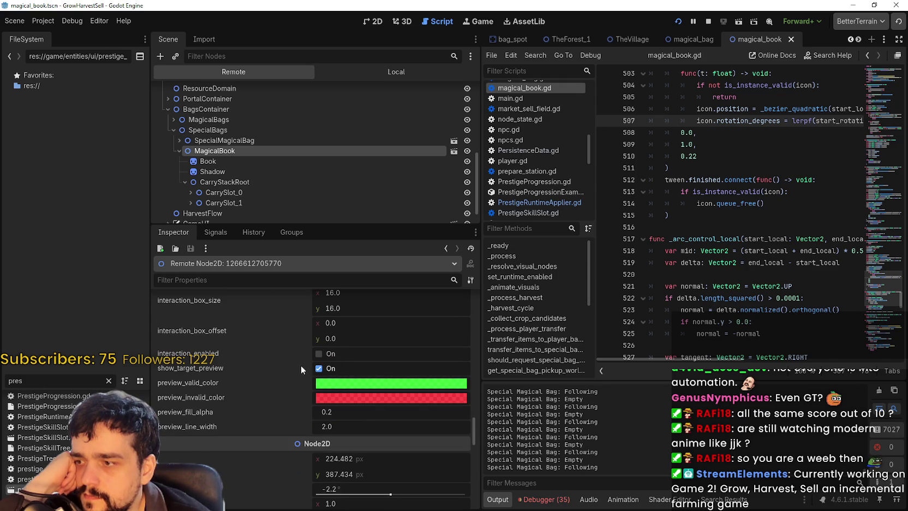
{"action": "scroll", "coordinate": [271, 437], "scroll_direction": "up", "scroll_amount": 7}
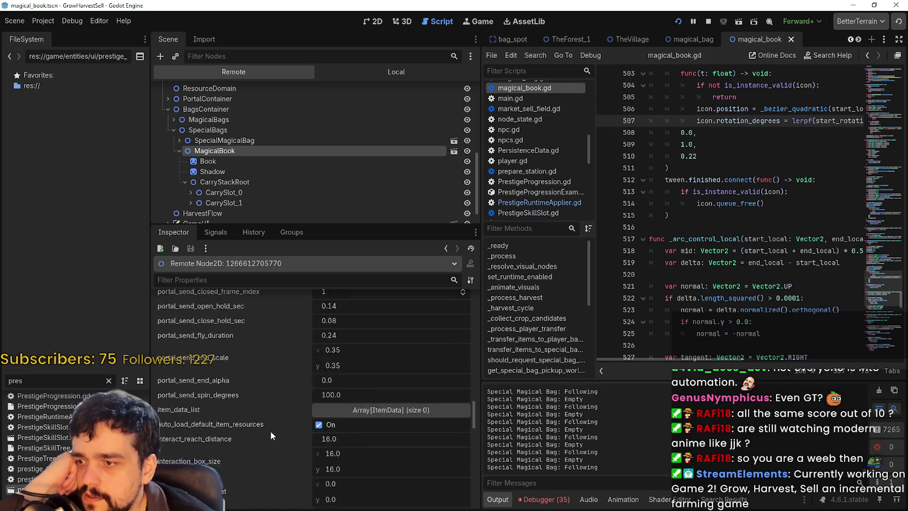
{"action": "scroll", "coordinate": [269, 431], "scroll_direction": "up", "scroll_amount": 10}
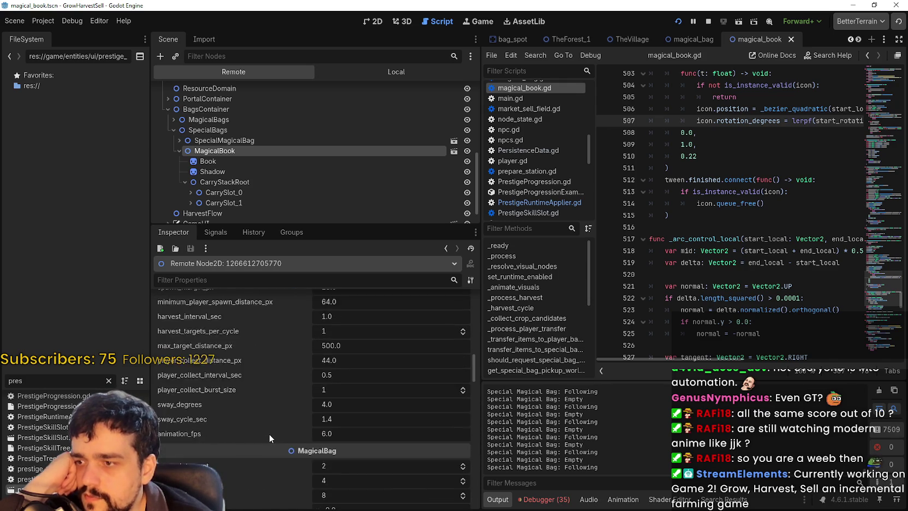
{"action": "scroll", "coordinate": [269, 434], "scroll_direction": "up", "scroll_amount": 6}
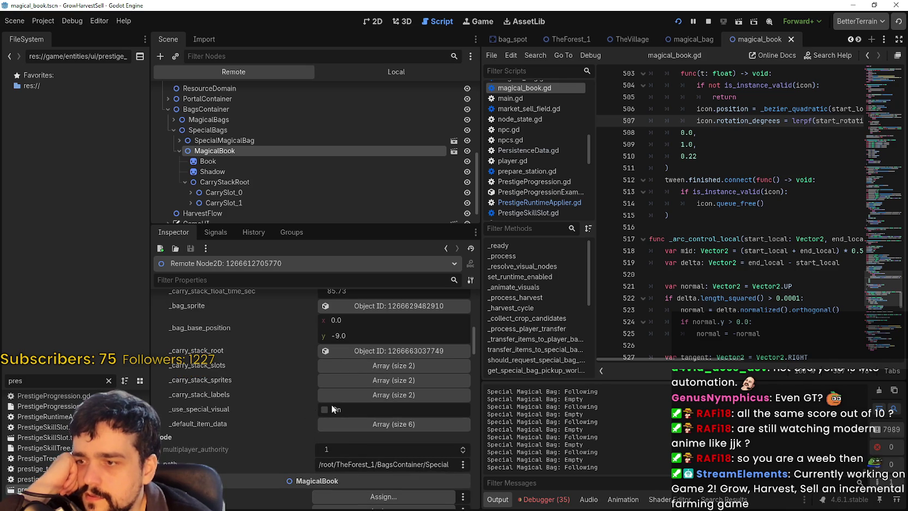
{"action": "scroll", "coordinate": [304, 413], "scroll_direction": "up", "scroll_amount": 7}
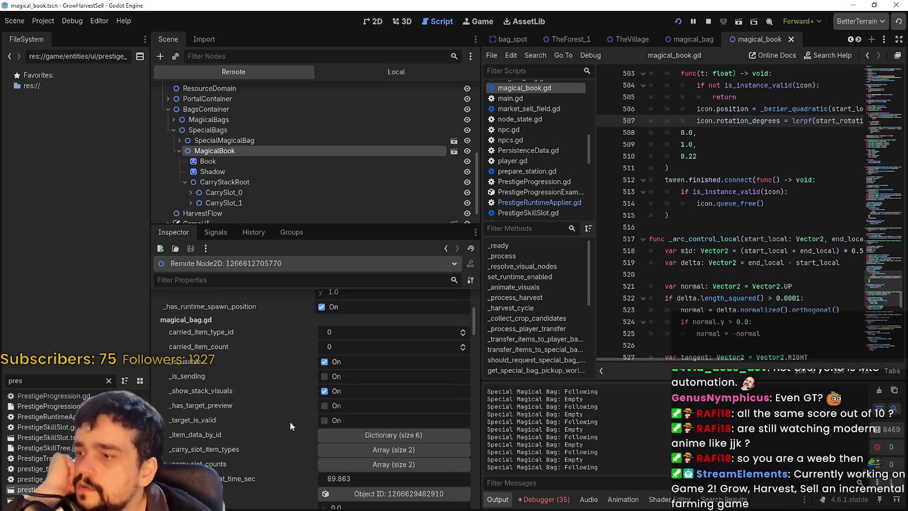
{"action": "left_click", "coordinate": [335, 408]}
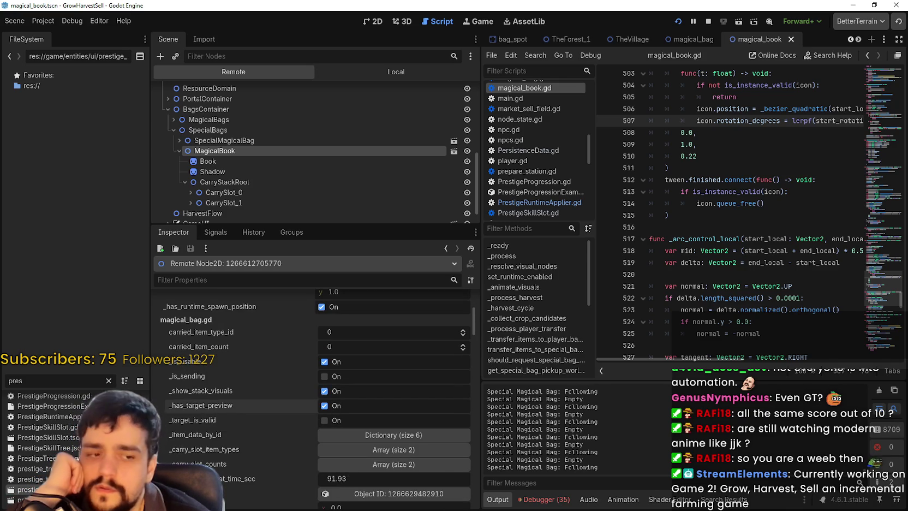
{"action": "key", "text": "alt+Tab"}
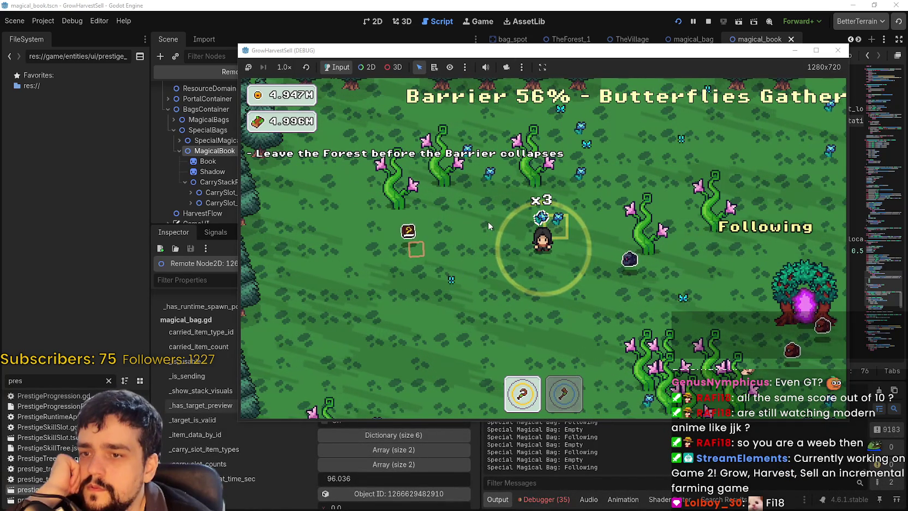
{"action": "left_click", "coordinate": [813, 51]}
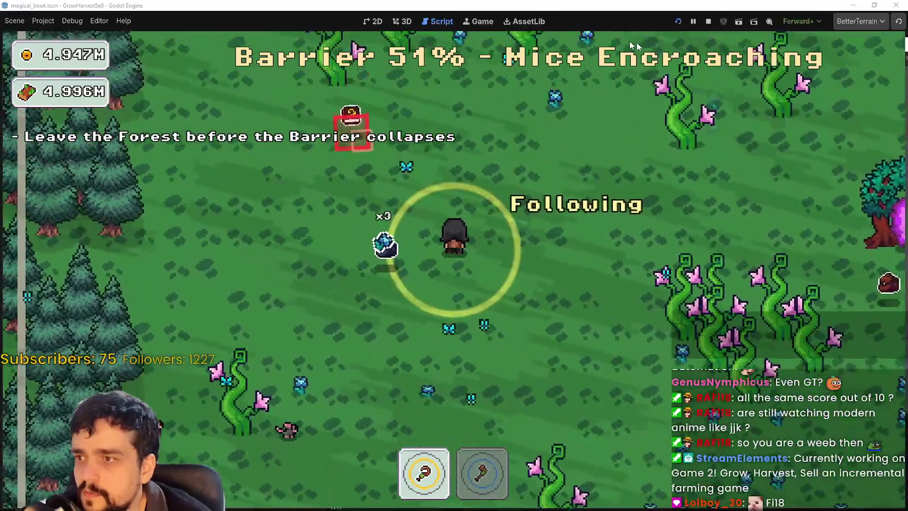
{"action": "double_click", "coordinate": [371, 4]}
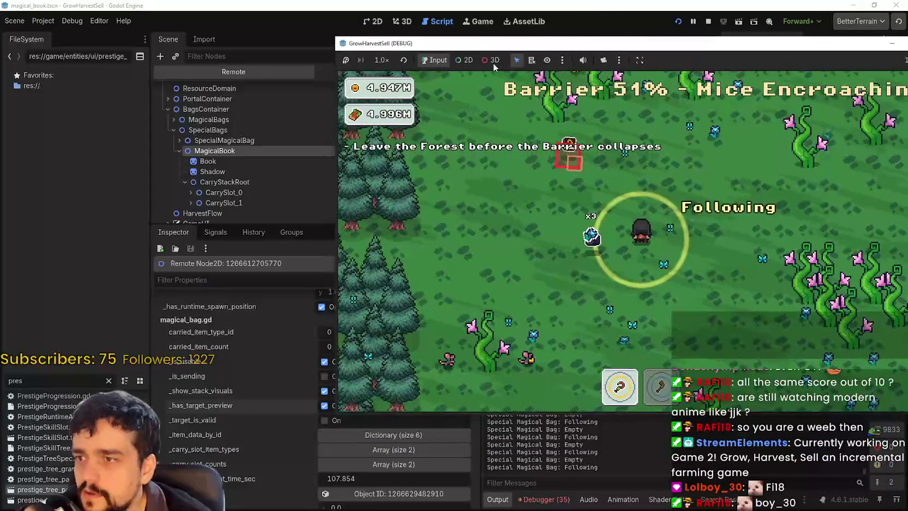
{"action": "key", "text": "alt+Tab"}
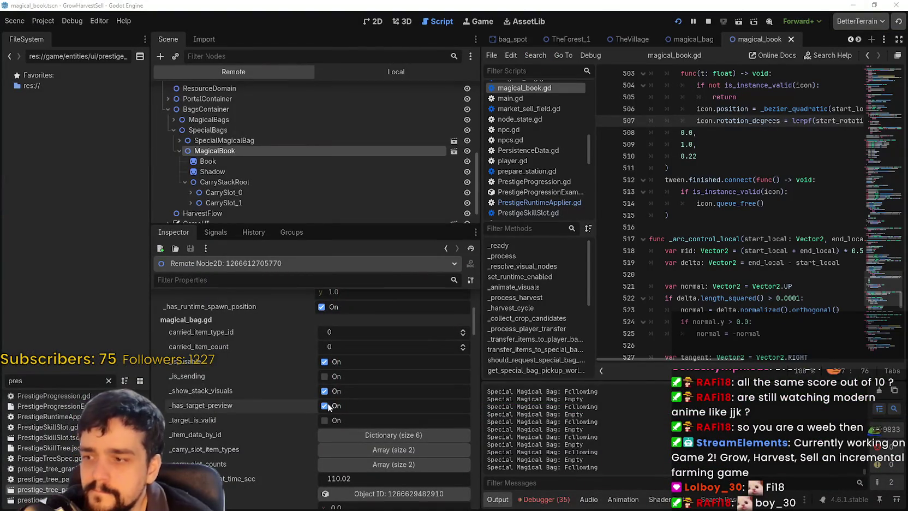
- Toggle _has_target_preview off, _is_sending on and off, and _target_is_valid on then off
{"action": "left_click", "coordinate": [325, 405]}
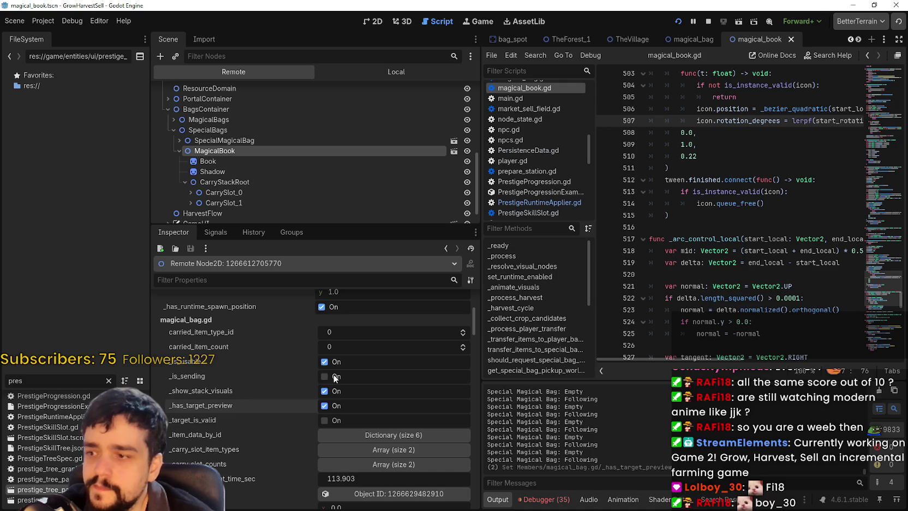
{"action": "left_click", "coordinate": [334, 376]}
{"action": "left_click", "coordinate": [334, 377]}
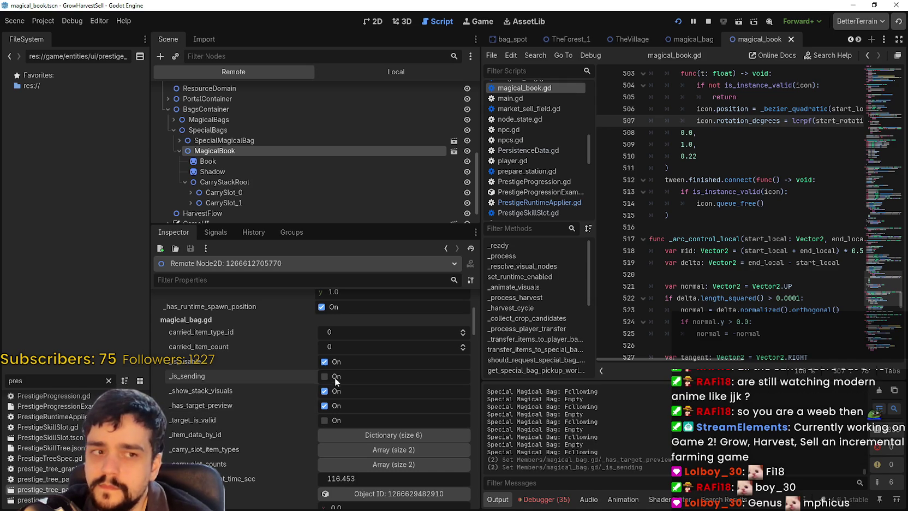
{"action": "left_click", "coordinate": [332, 422]}
{"action": "left_click", "coordinate": [333, 422]}
{"action": "left_click", "coordinate": [354, 404]}
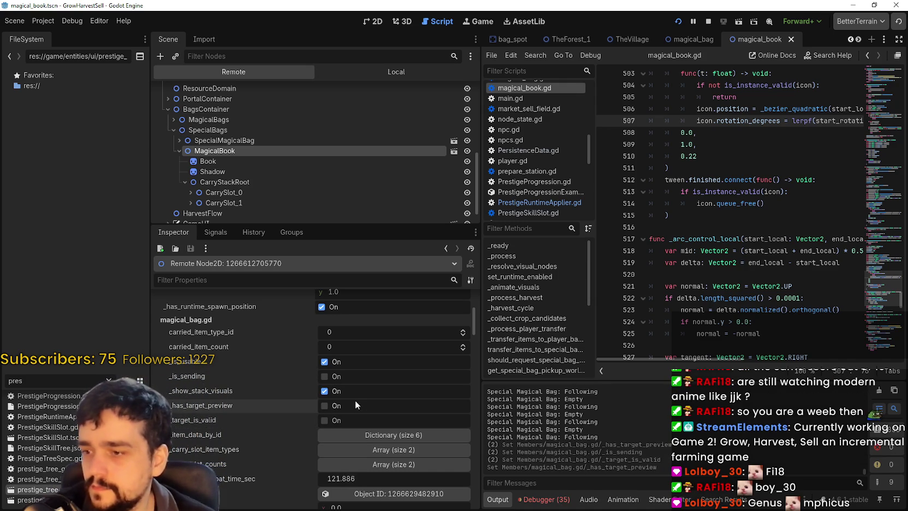
- Toggle the book's _use_special_visual flag, then select the SpecialMagicalBag node
{"action": "scroll", "coordinate": [357, 402], "scroll_direction": "down", "scroll_amount": 2}
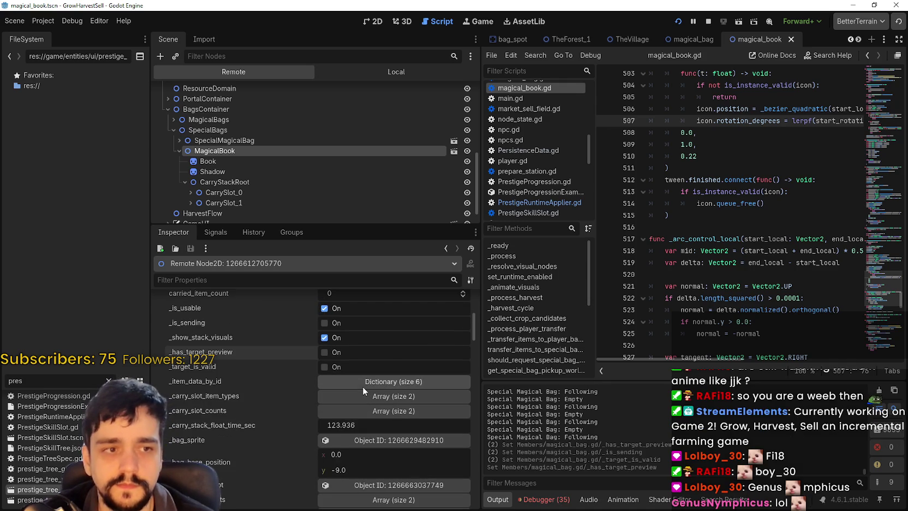
{"action": "scroll", "coordinate": [420, 420], "scroll_direction": "down", "scroll_amount": 2}
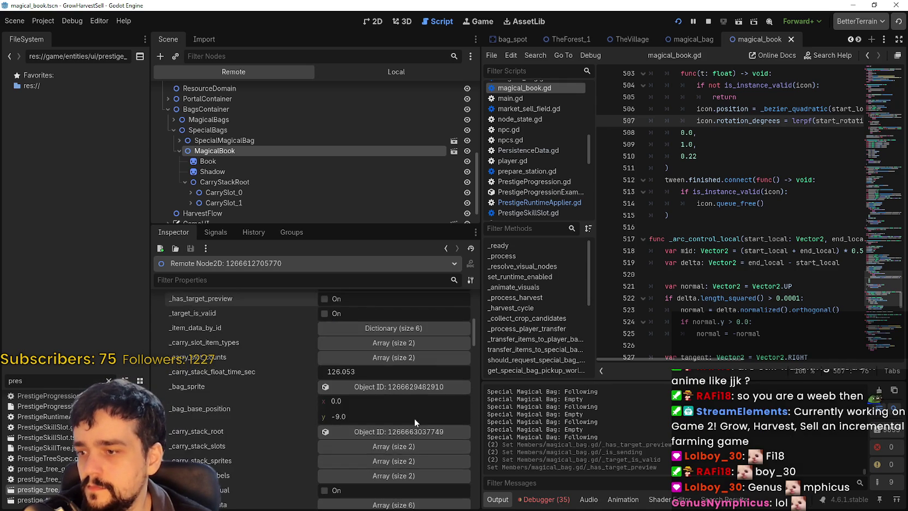
{"action": "scroll", "coordinate": [416, 419], "scroll_direction": "down", "scroll_amount": 2}
{"action": "left_click", "coordinate": [329, 437]}
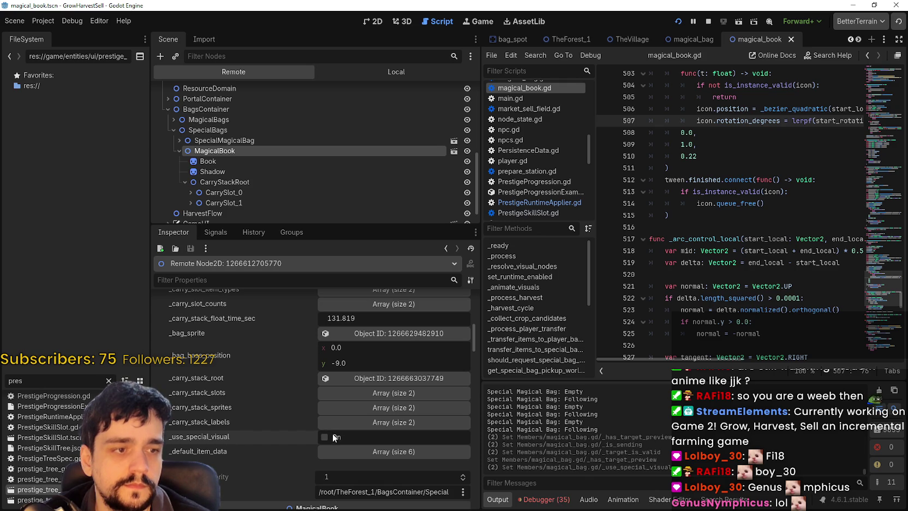
{"action": "scroll", "coordinate": [334, 437], "scroll_direction": "down", "scroll_amount": 1}
{"action": "scroll", "coordinate": [376, 430], "scroll_direction": "up", "scroll_amount": 2}
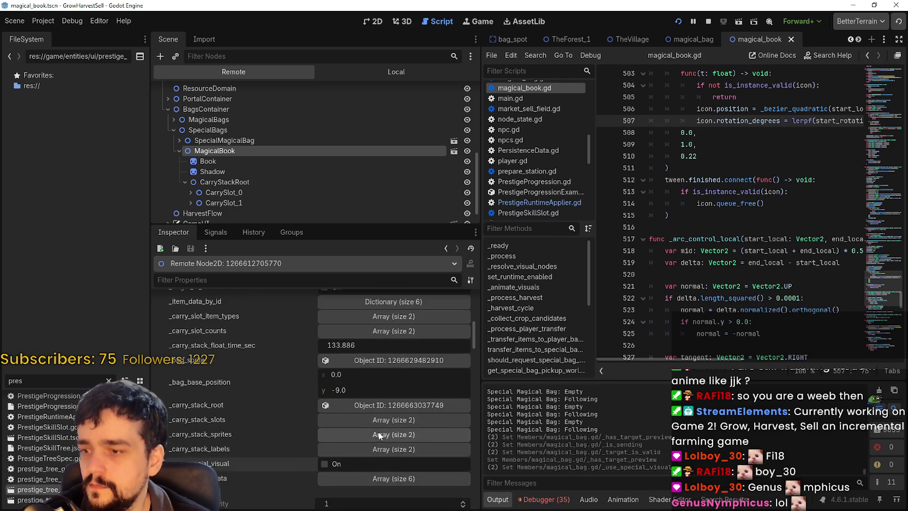
{"action": "scroll", "coordinate": [378, 431], "scroll_direction": "up", "scroll_amount": 5}
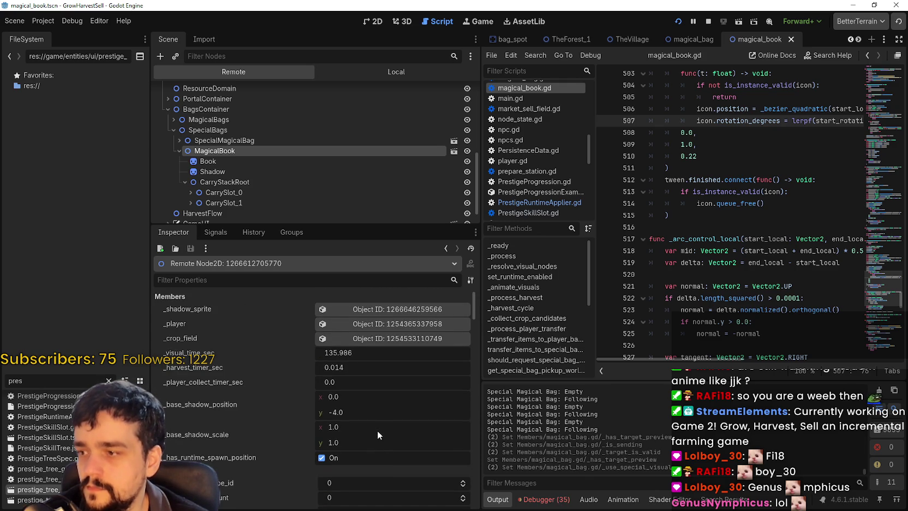
{"action": "left_click", "coordinate": [246, 142]}
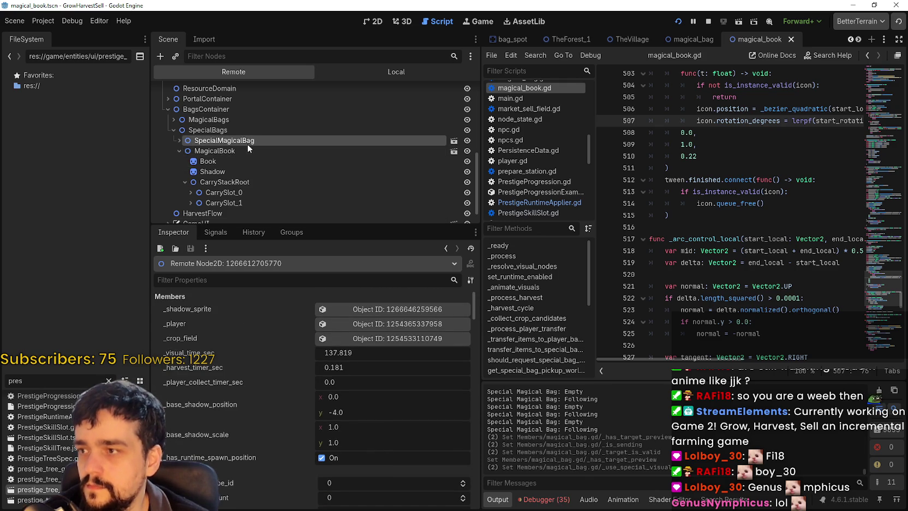
- Expand SpecialMagicalBag, browse its inspector properties, and stop the running game
{"action": "left_click", "coordinate": [249, 202]}
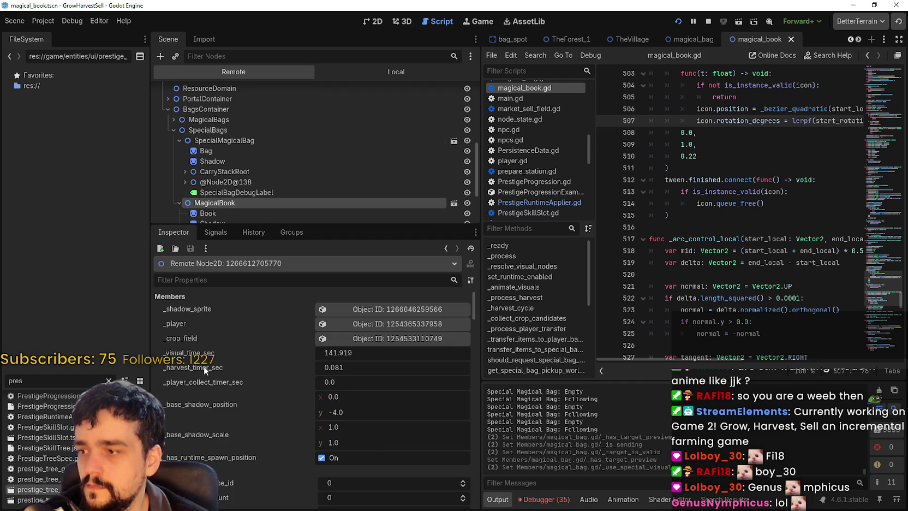
{"action": "scroll", "coordinate": [230, 456], "scroll_direction": "down", "scroll_amount": 3}
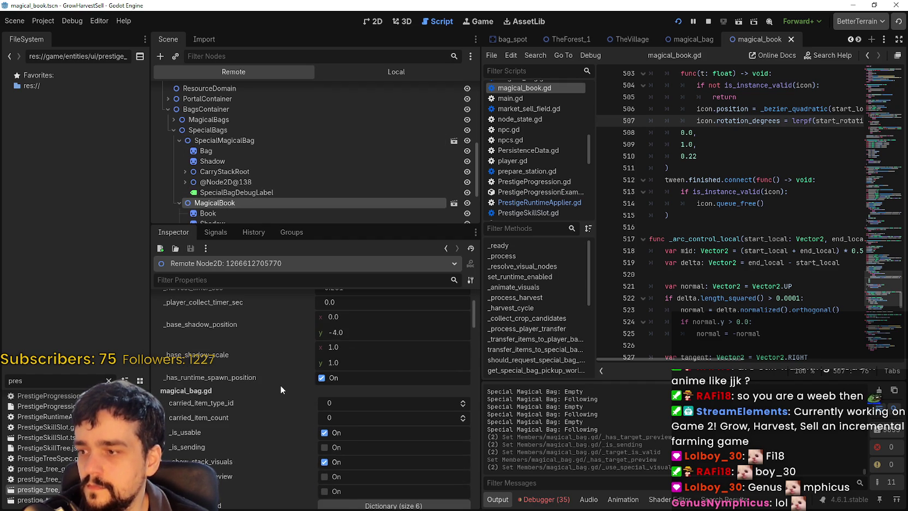
{"action": "scroll", "coordinate": [281, 388], "scroll_direction": "down", "scroll_amount": 2}
{"action": "scroll", "coordinate": [382, 414], "scroll_direction": "down", "scroll_amount": 1}
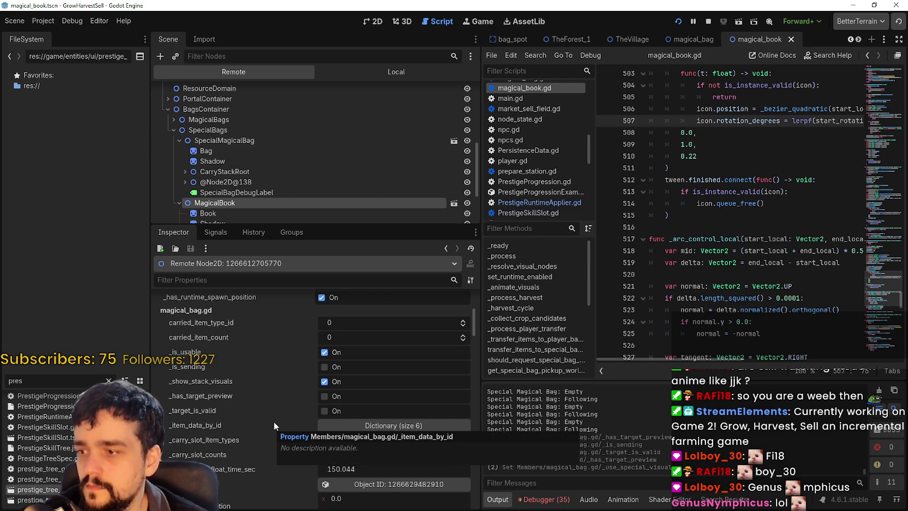
{"action": "scroll", "coordinate": [281, 410], "scroll_direction": "down", "scroll_amount": 3}
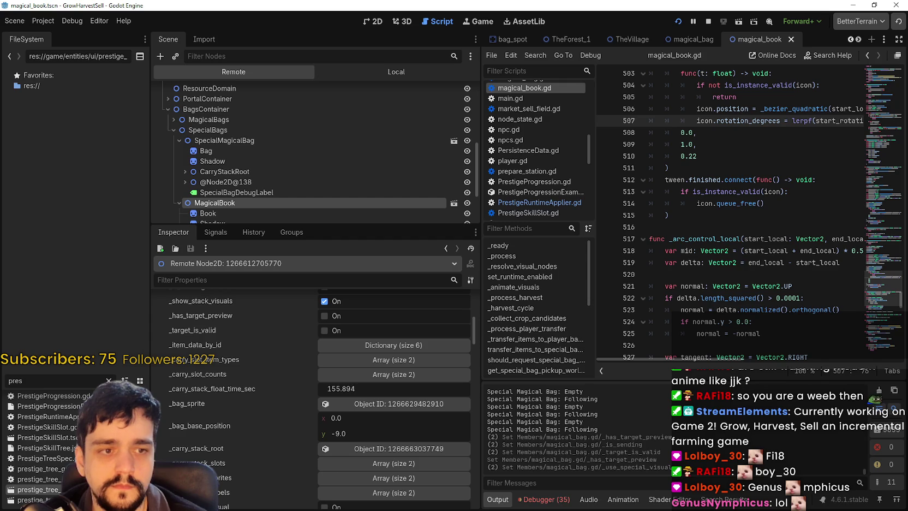
{"action": "scroll", "coordinate": [376, 406], "scroll_direction": "down", "scroll_amount": 4}
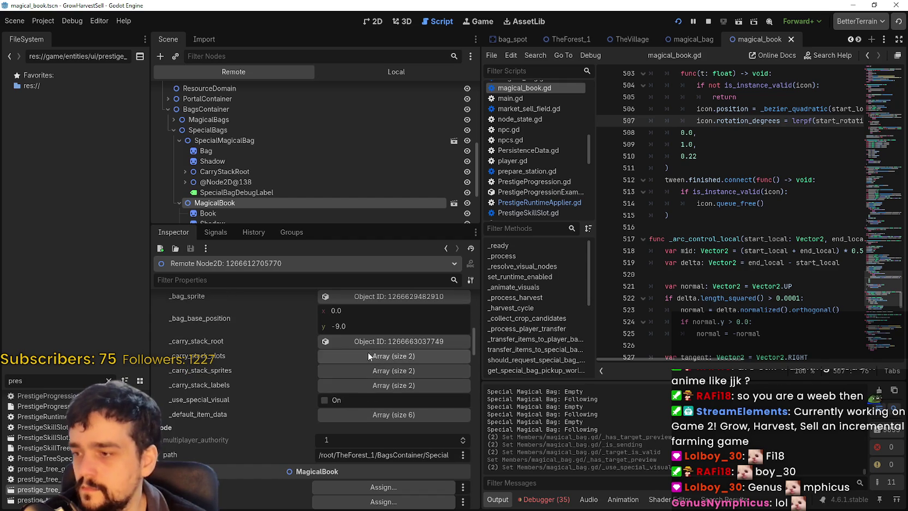
{"action": "left_click", "coordinate": [708, 22]}
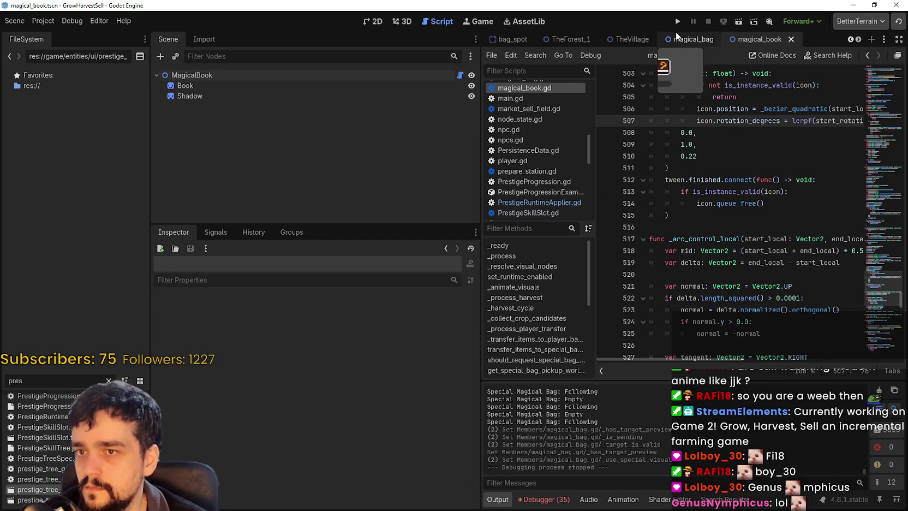
- On MagicalBook, set spawn_search_attempts to 99, spawn_margin_px to 64 and max_target_distance_px to 9999
{"action": "left_click", "coordinate": [248, 73]}
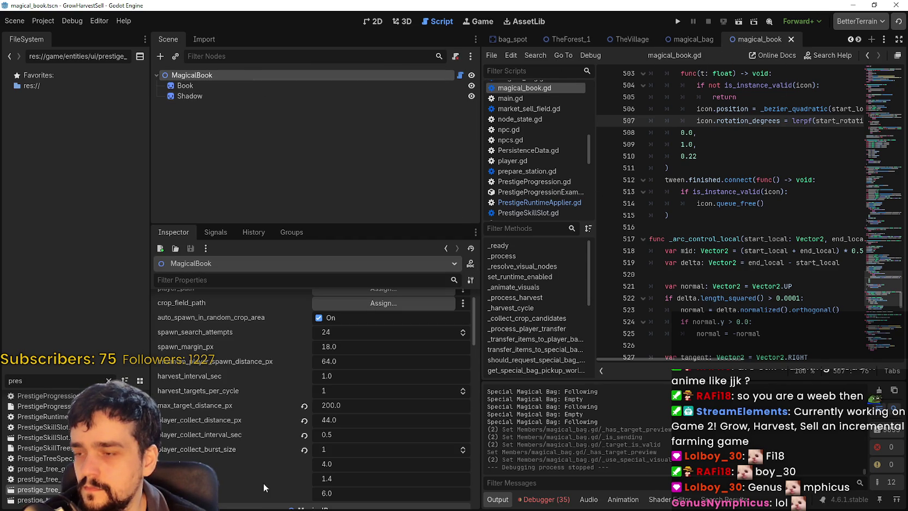
{"action": "scroll", "coordinate": [271, 442], "scroll_direction": "up", "scroll_amount": 1}
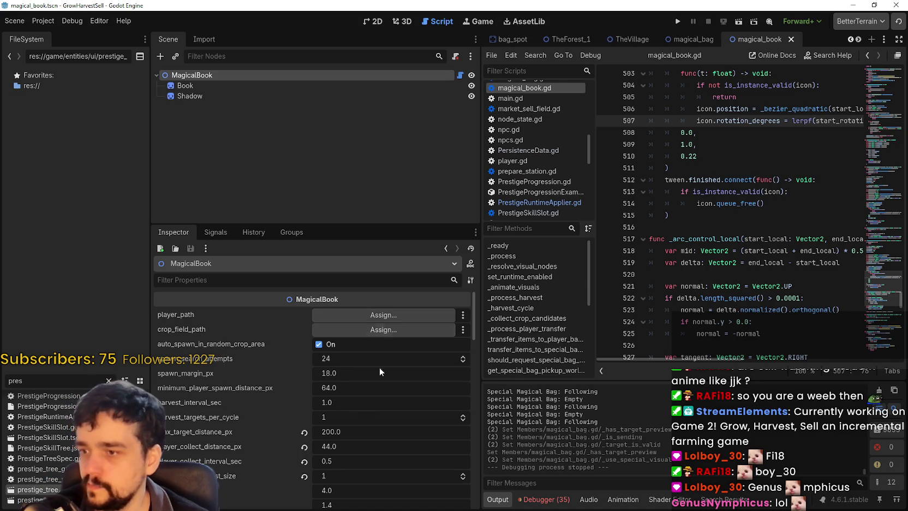
{"action": "scroll", "coordinate": [344, 400], "scroll_direction": "down", "scroll_amount": 1}
{"action": "scroll", "coordinate": [325, 342], "scroll_direction": "down", "scroll_amount": 1}
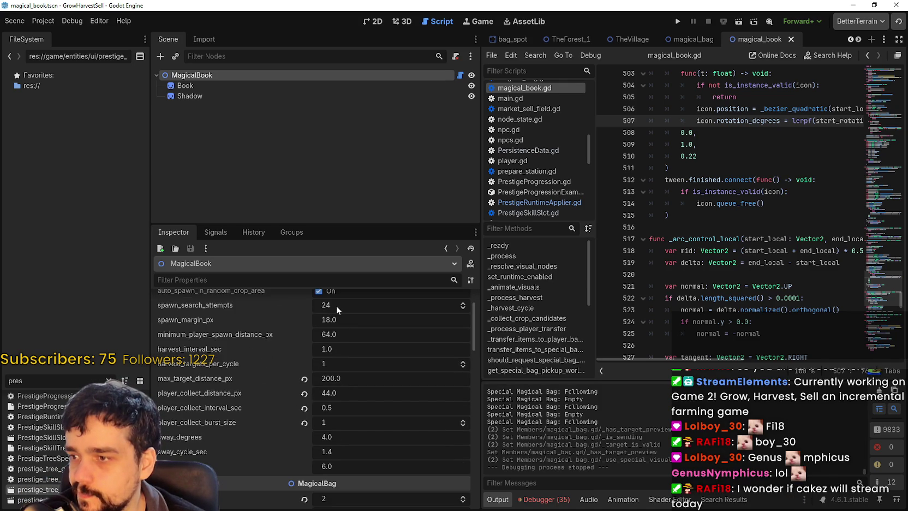
{"action": "left_click", "coordinate": [336, 306]}
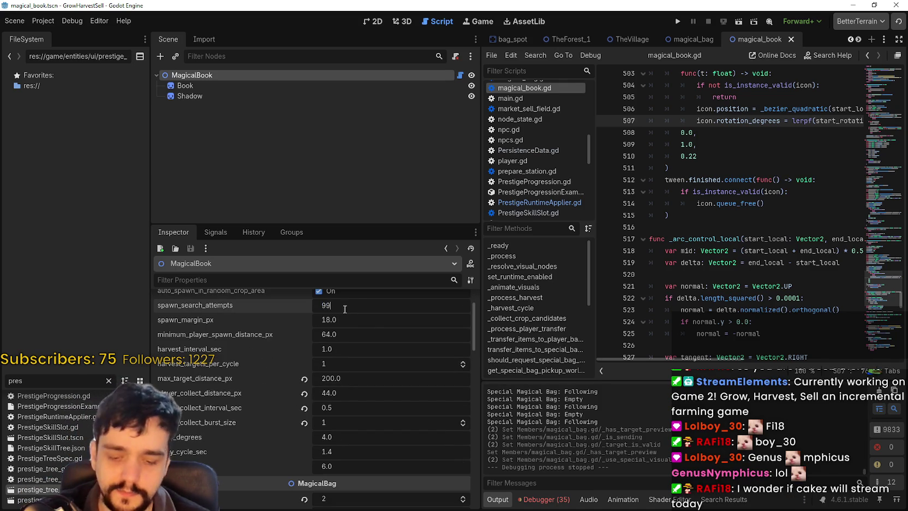
{"action": "key", "text": "Return"}
{"action": "left_click", "coordinate": [357, 319]}
{"action": "type", "text": "64"}
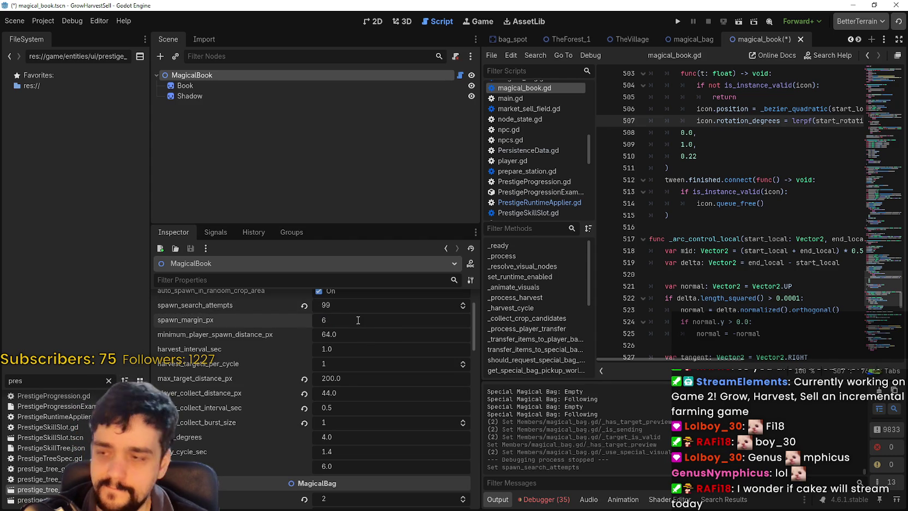
{"action": "key", "text": "Return"}
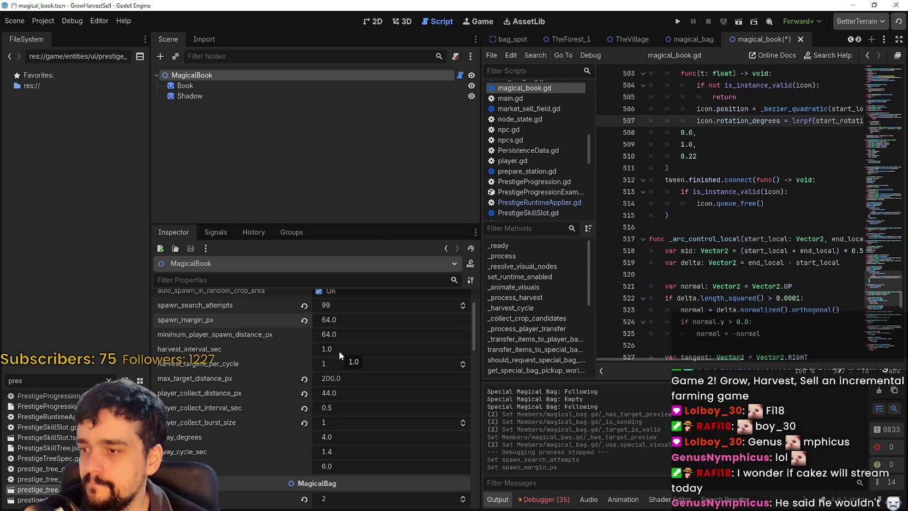
{"action": "scroll", "coordinate": [339, 351], "scroll_direction": "down", "scroll_amount": 1}
{"action": "left_click", "coordinate": [357, 353]}
{"action": "type", "text": "9999"}
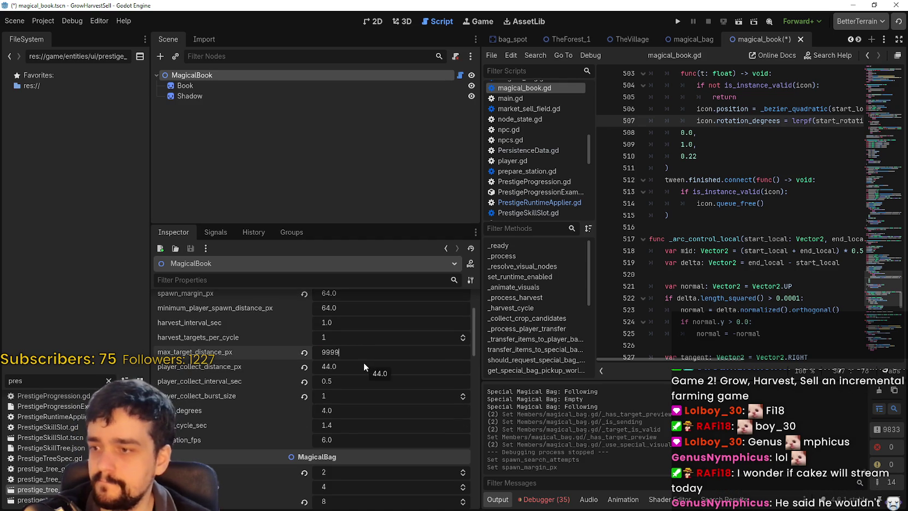
{"action": "key", "text": "Return"}
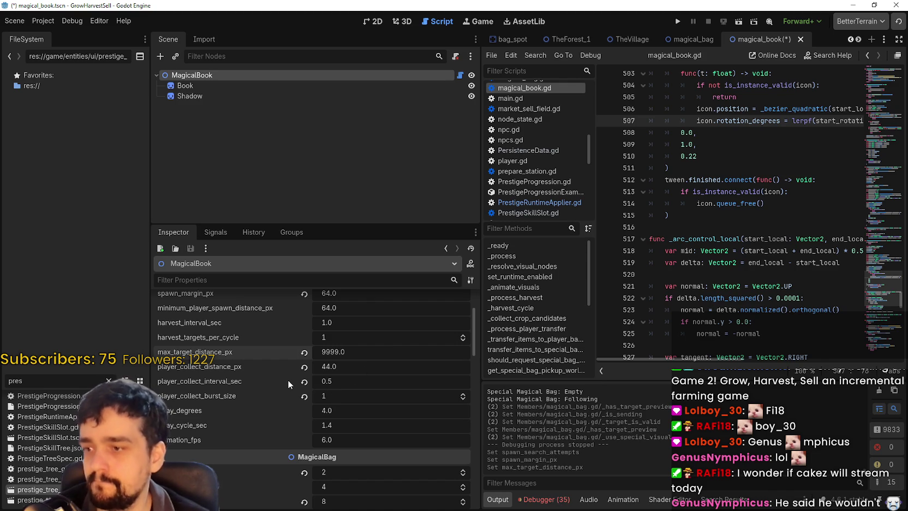
- Save the scene and run the project to reach the Harvest Sorcerer title screen
{"action": "scroll", "coordinate": [382, 375], "scroll_direction": "down", "scroll_amount": 2}
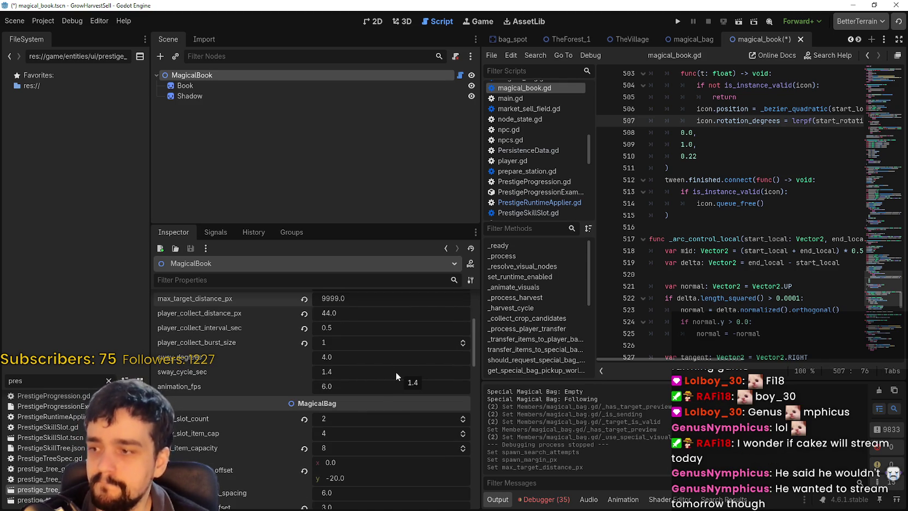
{"action": "scroll", "coordinate": [396, 371], "scroll_direction": "down", "scroll_amount": 2}
{"action": "scroll", "coordinate": [331, 459], "scroll_direction": "down", "scroll_amount": 2}
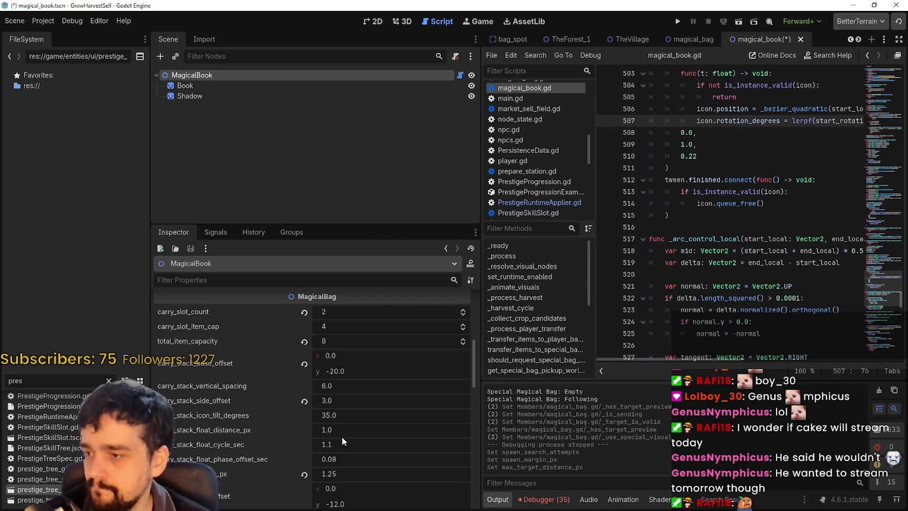
{"action": "scroll", "coordinate": [342, 436], "scroll_direction": "down", "scroll_amount": 2}
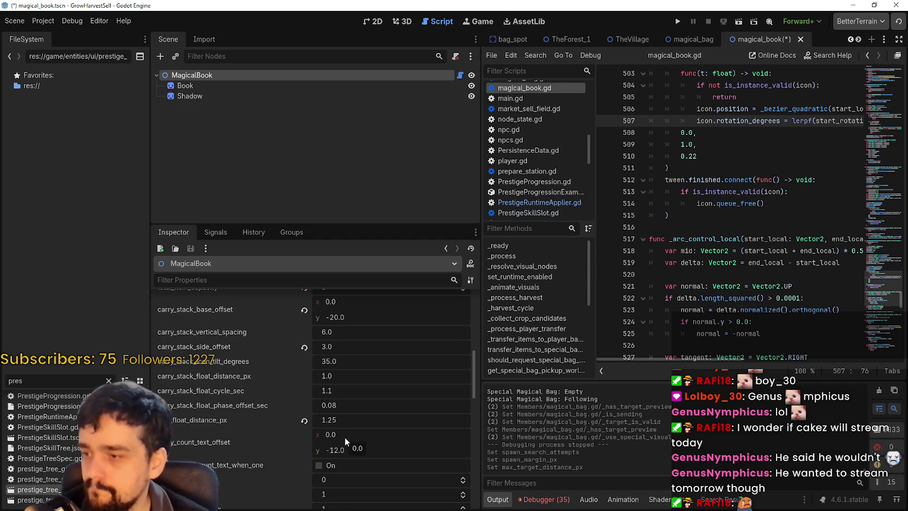
{"action": "scroll", "coordinate": [344, 436], "scroll_direction": "down", "scroll_amount": 2}
{"action": "scroll", "coordinate": [382, 360], "scroll_direction": "down", "scroll_amount": 5}
{"action": "scroll", "coordinate": [380, 353], "scroll_direction": "down", "scroll_amount": 4}
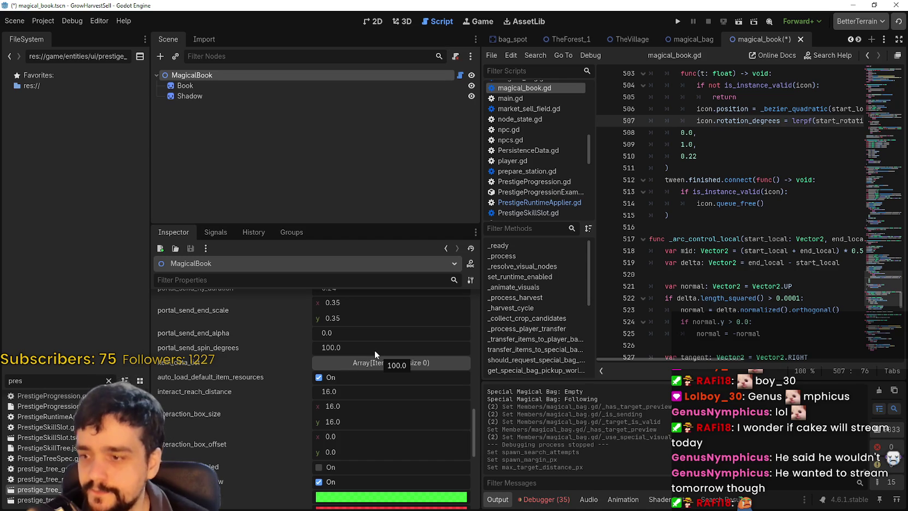
{"action": "scroll", "coordinate": [369, 352], "scroll_direction": "down", "scroll_amount": 3}
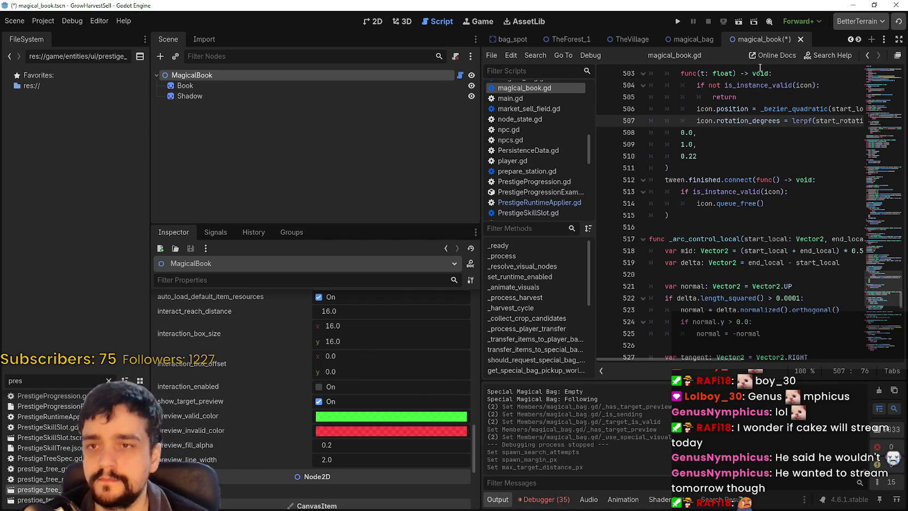
{"action": "left_click", "coordinate": [677, 22]}
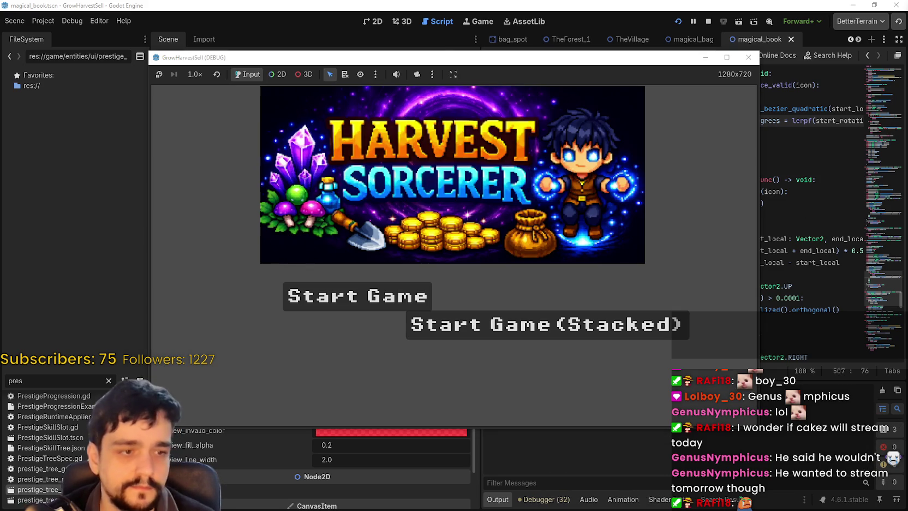
- Start a stacked-mode game in a maximized window and open the prestige skill tree at the Skill Board
{"action": "left_click", "coordinate": [582, 325]}
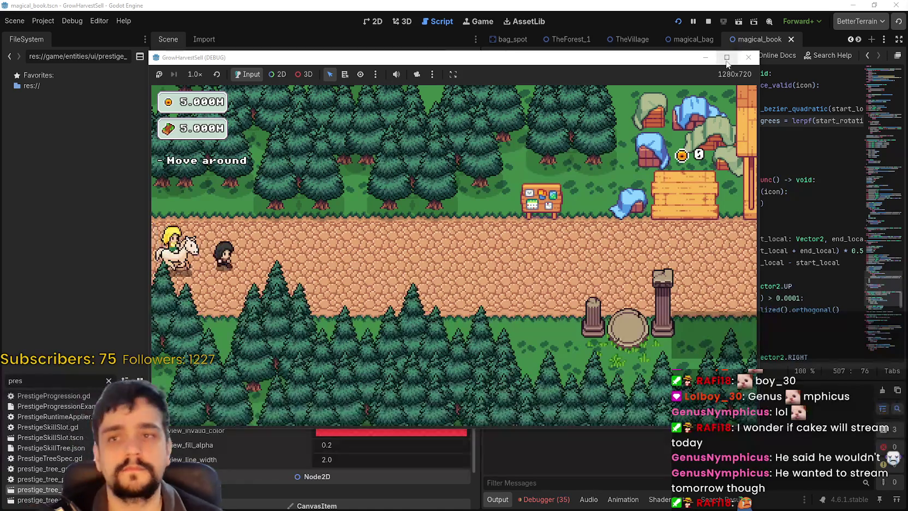
{"action": "left_click", "coordinate": [726, 57]}
{"action": "key", "text": "d"}
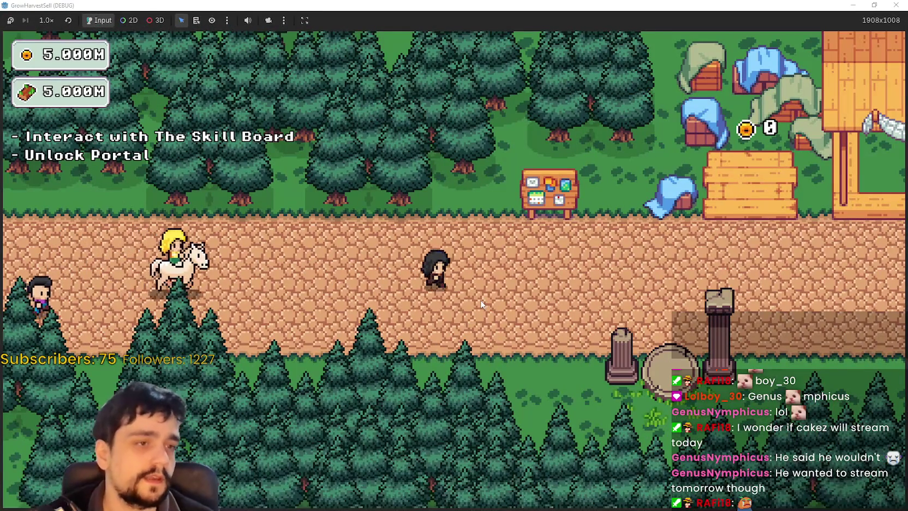
{"action": "key", "text": "a"}
{"action": "key", "text": "e"}
- Unlock the left, lower-left and bottom skill nodes and their children
{"action": "scroll", "coordinate": [505, 367], "scroll_direction": "down", "scroll_amount": 5}
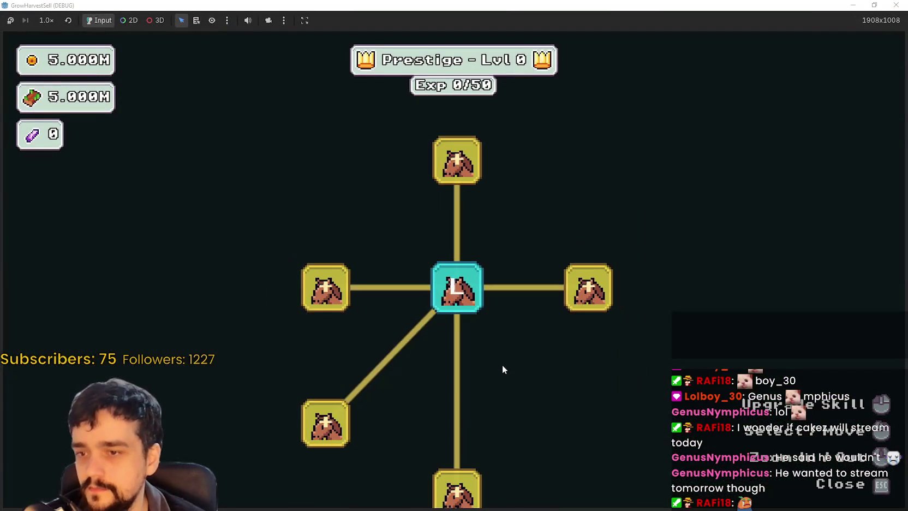
{"action": "left_click", "coordinate": [393, 306]}
{"action": "left_click", "coordinate": [392, 362]}
{"action": "left_click", "coordinate": [456, 392]}
{"action": "left_click", "coordinate": [415, 434]}
{"action": "left_click", "coordinate": [446, 441]}
{"action": "left_click_drag", "start_coordinate": [339, 368], "coordinate": [373, 429]}
{"action": "left_click", "coordinate": [371, 423]}
{"action": "left_click", "coordinate": [374, 459]}
{"action": "left_click", "coordinate": [384, 393]}
{"action": "left_click", "coordinate": [382, 364]}
{"action": "left_click", "coordinate": [382, 326]}
- Buy more branch skill nodes, including Domain Range
{"action": "left_click", "coordinate": [479, 313]}
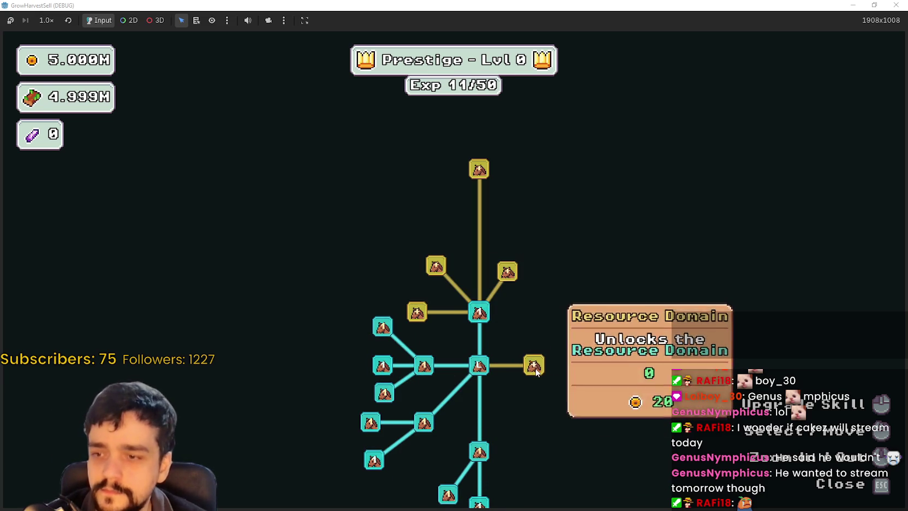
{"action": "left_click", "coordinate": [534, 365]}
{"action": "left_click", "coordinate": [534, 335]}
{"action": "left_click", "coordinate": [602, 422]}
{"action": "left_click", "coordinate": [537, 423]}
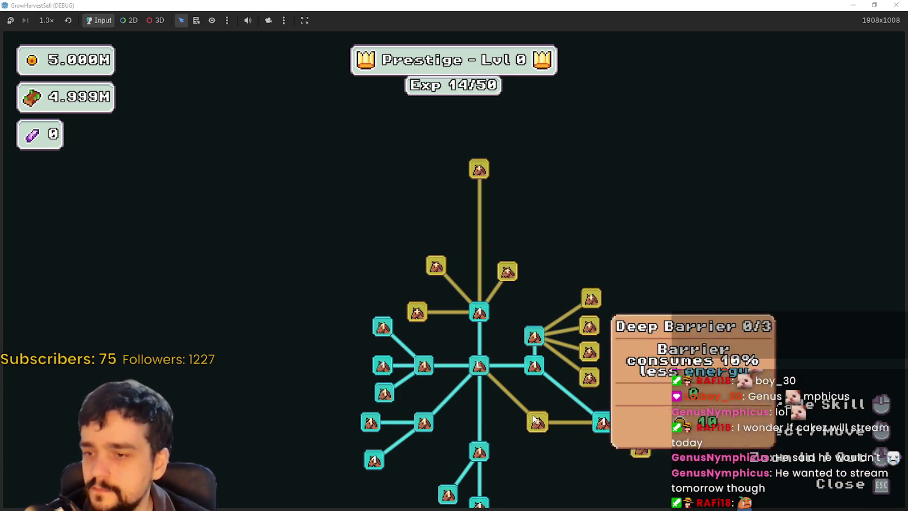
{"action": "left_click", "coordinate": [641, 447]}
{"action": "left_click", "coordinate": [537, 461]}
{"action": "left_click", "coordinate": [582, 460]}
{"action": "left_click", "coordinate": [613, 489]}
{"action": "left_click", "coordinate": [588, 351]}
{"action": "left_click", "coordinate": [589, 376]}
{"action": "left_click", "coordinate": [588, 326]}
{"action": "left_click", "coordinate": [590, 297]}
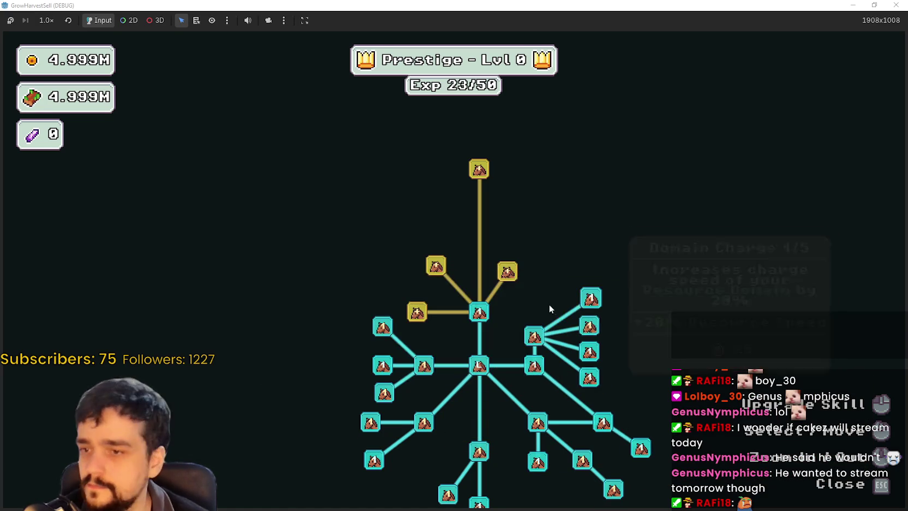
- Unlock Market Slots, Item Capacity II, Special Magical Bag and other market skills
{"action": "left_click", "coordinate": [557, 316]}
{"action": "left_click", "coordinate": [486, 310]}
{"action": "left_click", "coordinate": [467, 357]}
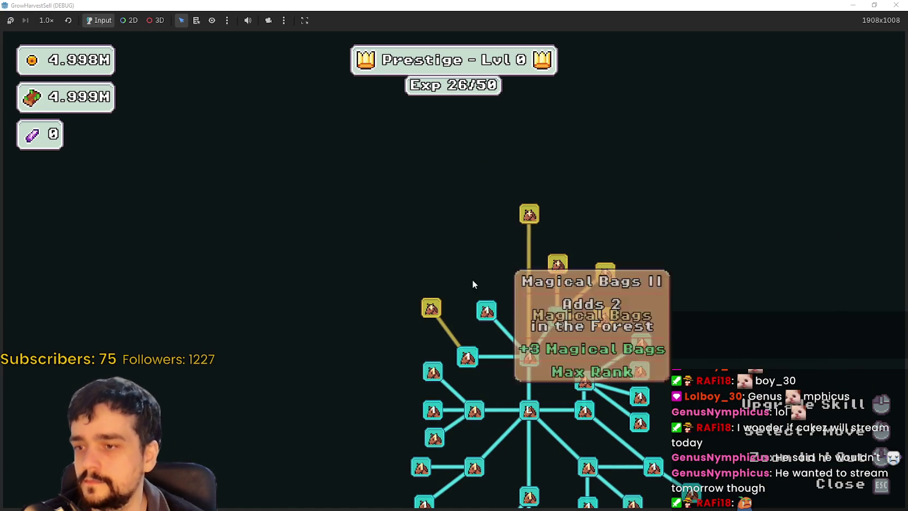
{"action": "left_click", "coordinate": [431, 307]}
{"action": "left_click", "coordinate": [503, 268]}
{"action": "left_click", "coordinate": [531, 318]}
{"action": "left_click", "coordinate": [578, 327]}
{"action": "left_click", "coordinate": [576, 371]}
{"action": "left_click", "coordinate": [618, 325]}
{"action": "left_click", "coordinate": [580, 297]}
- Max Crop Domain Damage II, Doppel Sickle and Forest 1-3 Spawn Rate, then open the portal's stage selection
{"action": "left_click", "coordinate": [449, 298]}
{"action": "left_click_drag", "start_coordinate": [440, 254], "coordinate": [416, 86]}
{"action": "left_click", "coordinate": [534, 267]}
{"action": "left_click", "coordinate": [382, 258]}
{"action": "left_click", "coordinate": [381, 259]}
{"action": "left_click", "coordinate": [381, 259]}
{"action": "left_click", "coordinate": [382, 258]}
{"action": "left_click", "coordinate": [382, 258]}
{"action": "left_click", "coordinate": [382, 256]}
{"action": "left_click", "coordinate": [384, 323]}
{"action": "left_click", "coordinate": [384, 323]}
{"action": "left_click", "coordinate": [384, 323]}
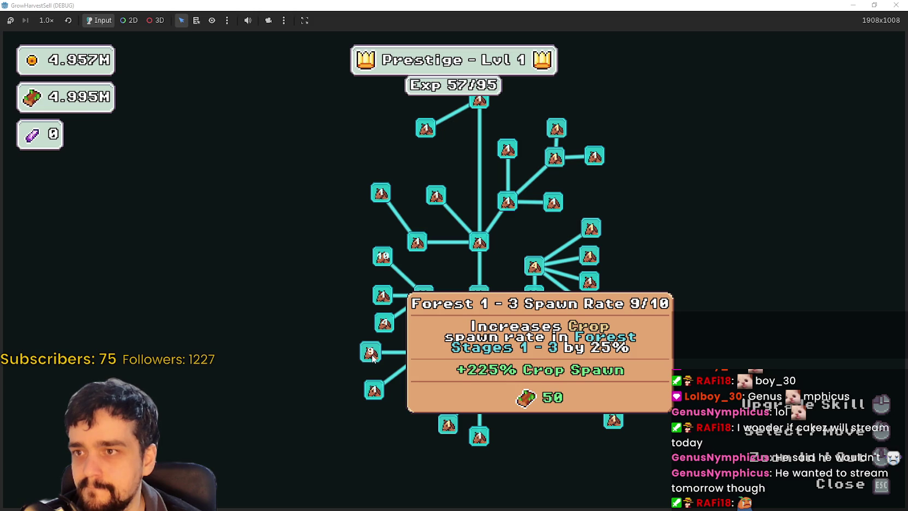
{"action": "left_click", "coordinate": [371, 354]}
{"action": "left_click", "coordinate": [371, 354]}
{"action": "left_click", "coordinate": [538, 356]}
{"action": "key", "text": "Escape"}
{"action": "left_click", "coordinate": [551, 372]}
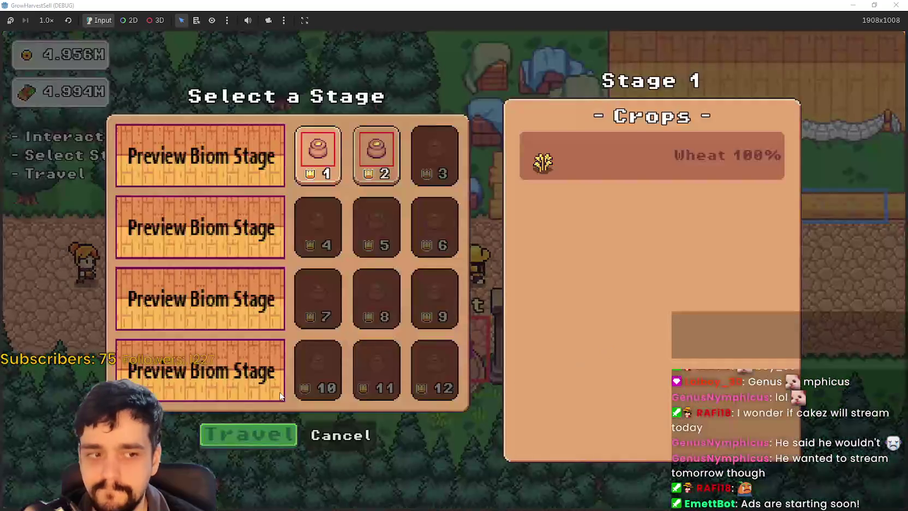
- Travel to Forest Stage 1 and walk around harvesting crops while the barrier drains to 65%
{"action": "left_click", "coordinate": [267, 437]}
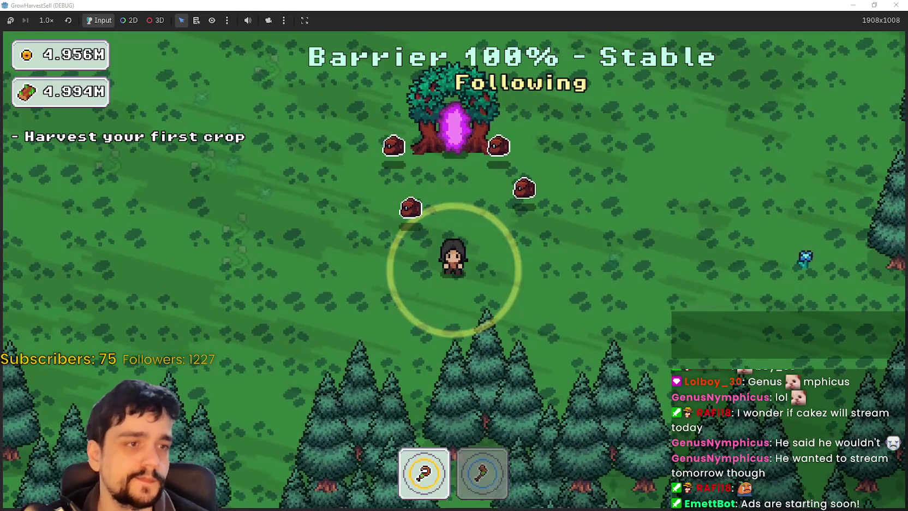
{"action": "key", "text": "w"}
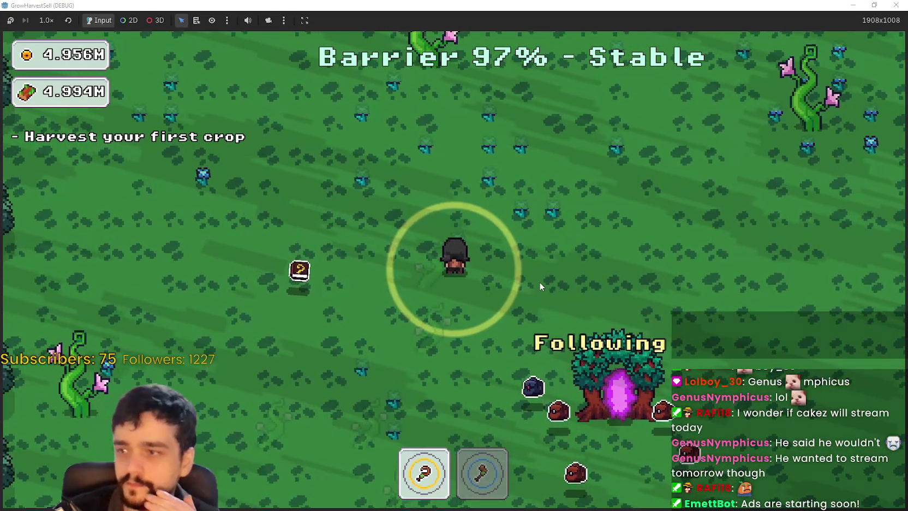
{"action": "key", "text": "s"}
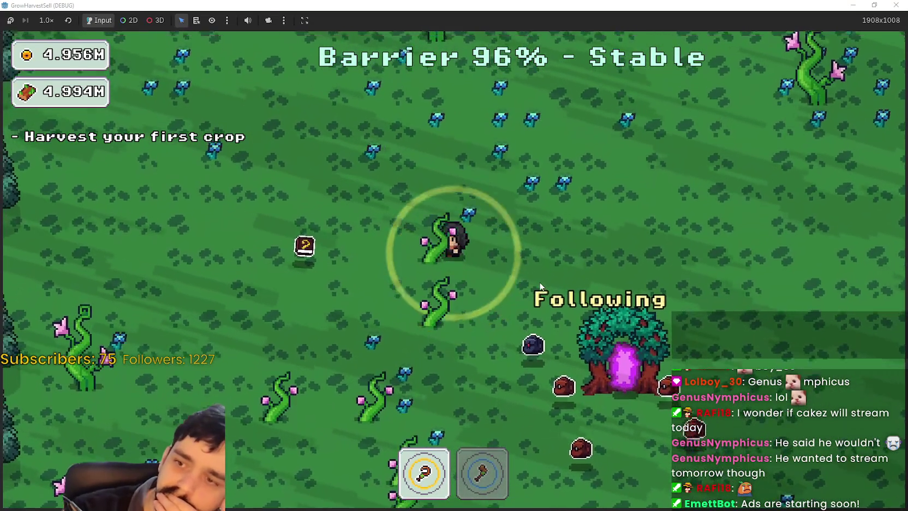
{"action": "key", "text": "w"}
{"action": "key", "text": "a"}
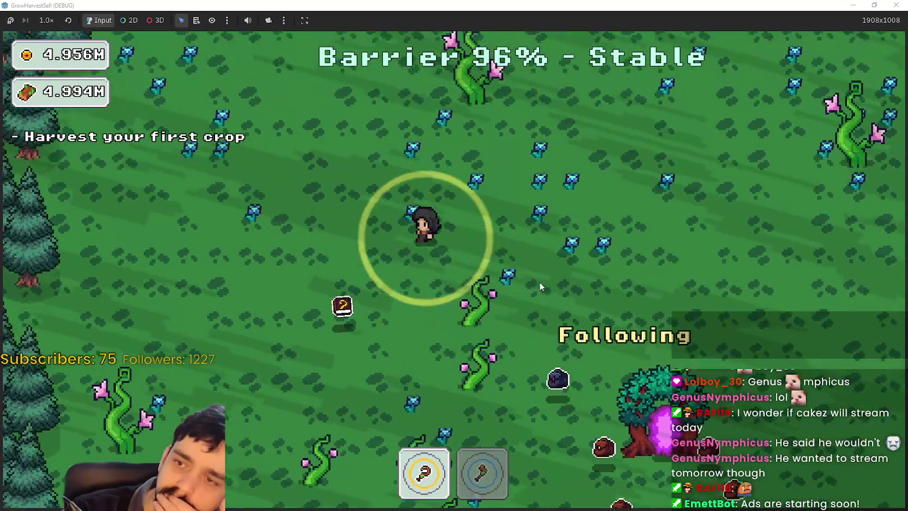
{"action": "key", "text": "w"}
{"action": "key", "text": "a"}
{"action": "key", "text": "d"}
{"action": "key", "text": "d"}
{"action": "key", "text": "s"}
{"action": "key", "text": "w"}
{"action": "key", "text": "a"}
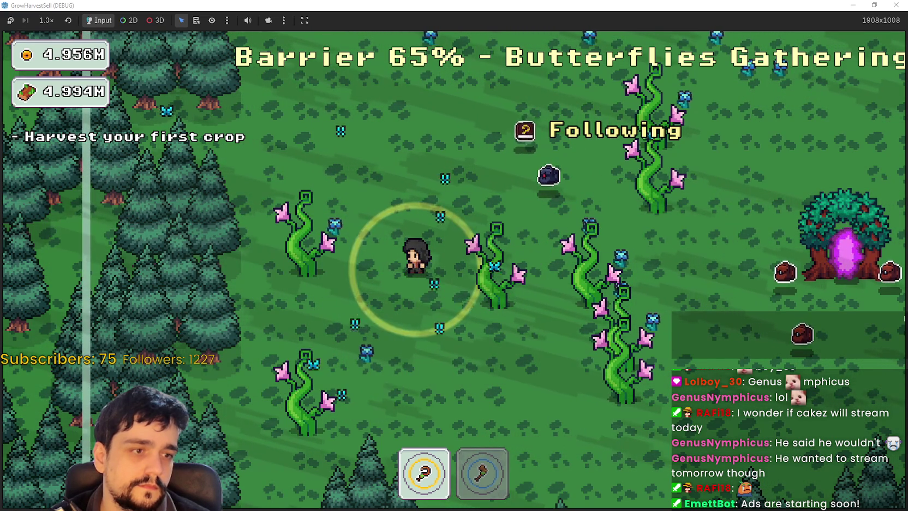
- Harvest more forest crops until the barrier reads 33%, then switch to the browser
{"action": "key", "text": "d"}
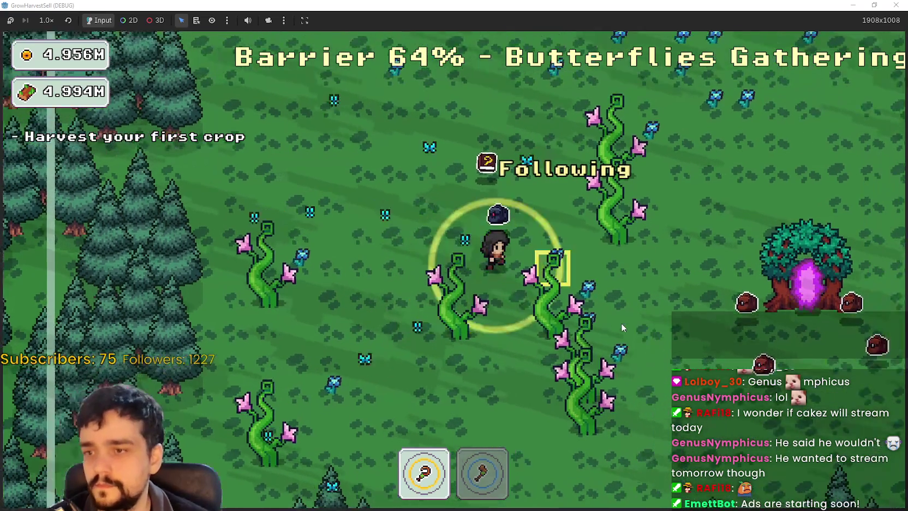
{"action": "key", "text": "w"}
{"action": "key", "text": "d"}
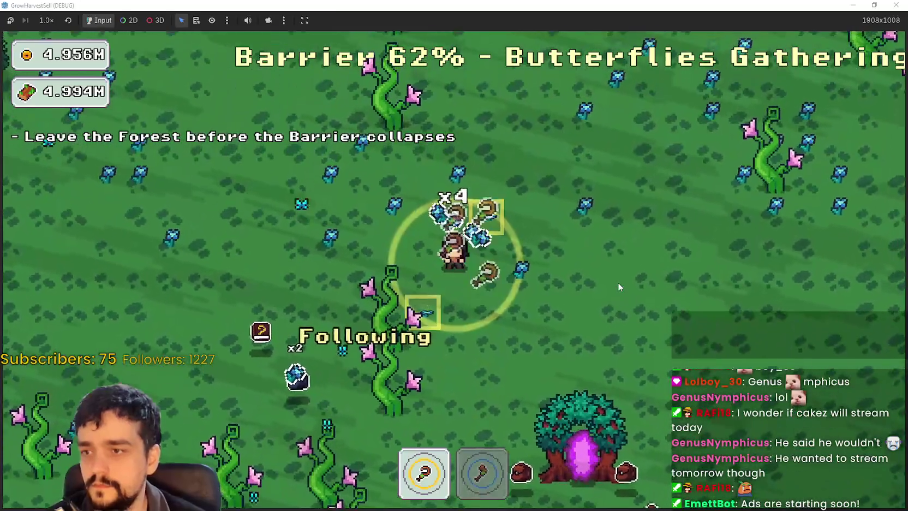
{"action": "key", "text": "w"}
{"action": "key", "text": "a"}
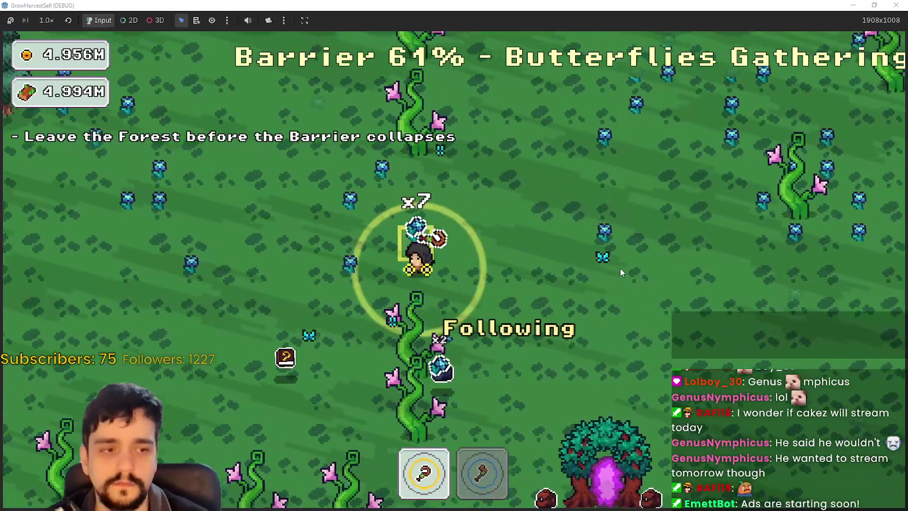
{"action": "key", "text": "w"}
{"action": "key", "text": "a"}
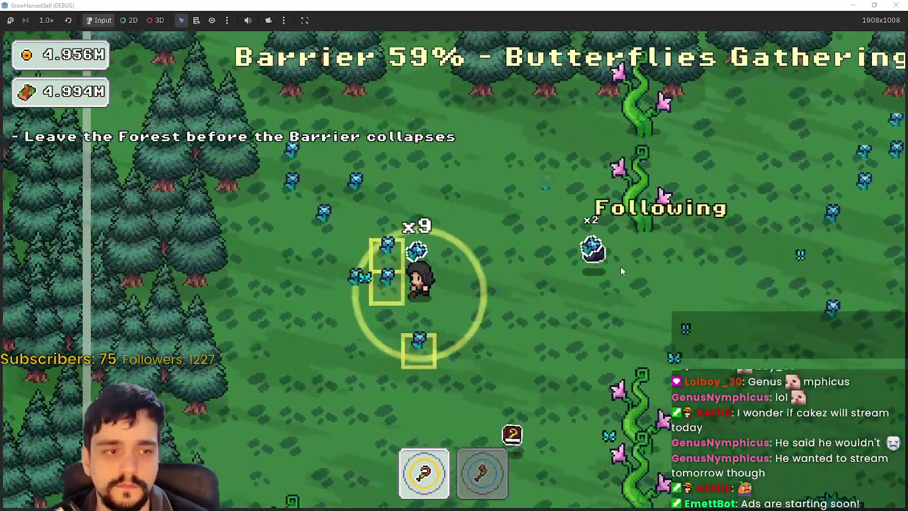
{"action": "key", "text": "w"}
{"action": "key", "text": "d"}
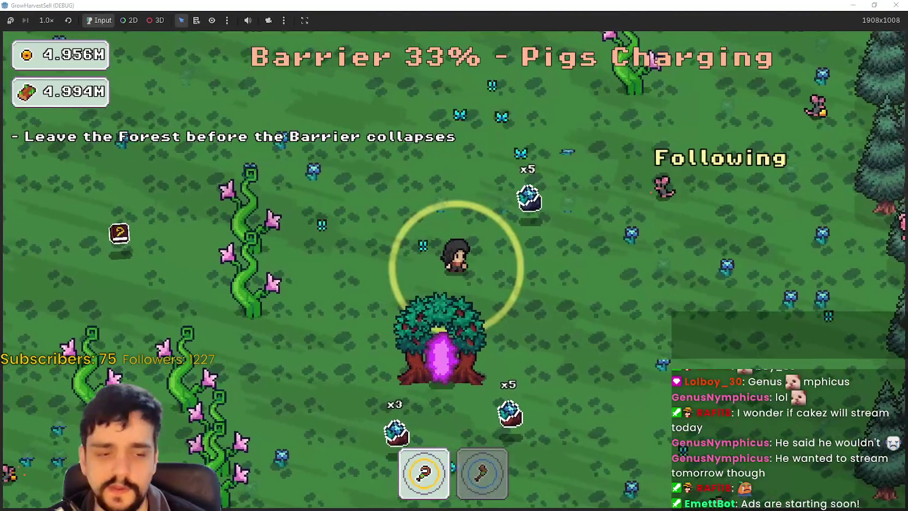
{"action": "key", "text": "alt+Tab"}
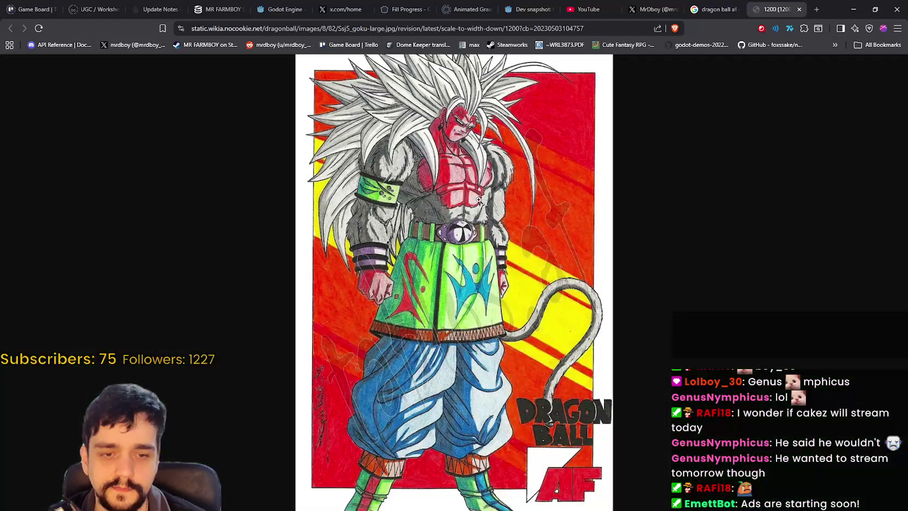
- Reload the MR FARMBOY SteamDB charts to show 82 current players, then bring Steam forward
{"action": "left_click", "coordinate": [216, 9]}
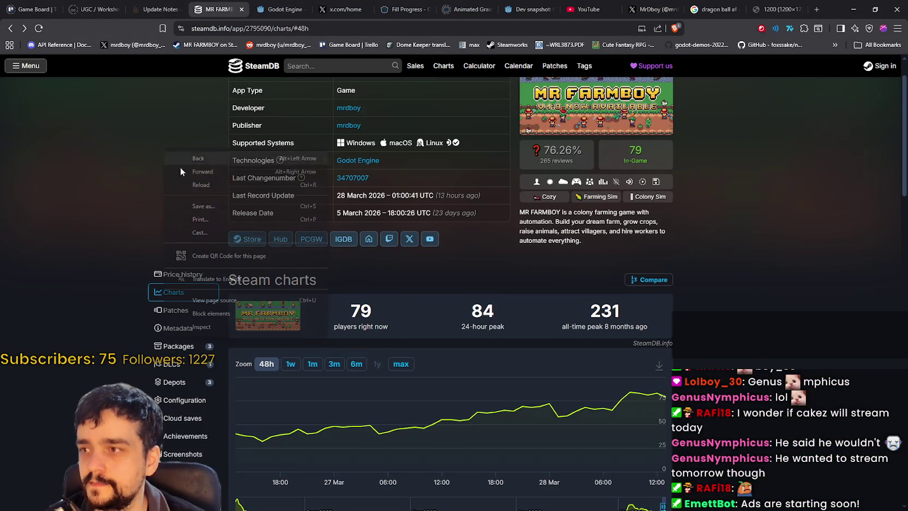
{"action": "left_click", "coordinate": [171, 185]}
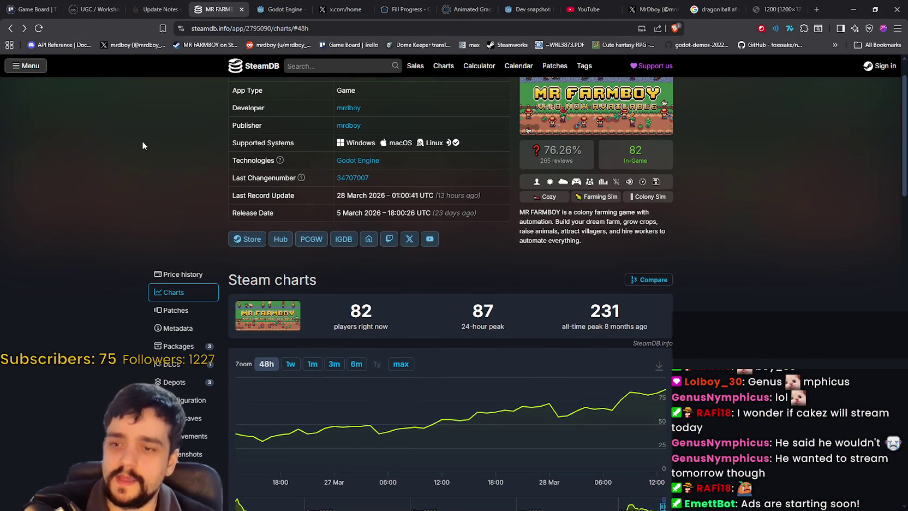
{"action": "scroll", "coordinate": [672, 224], "scroll_direction": "up", "scroll_amount": 1}
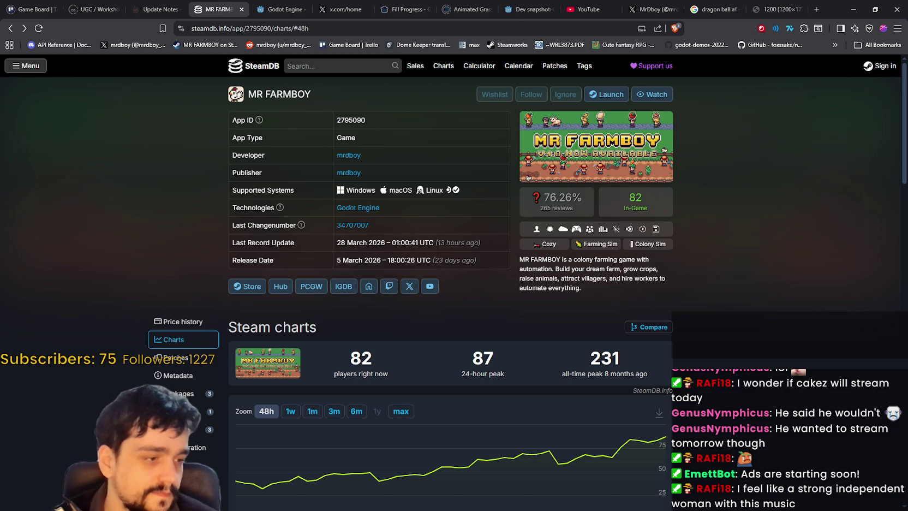
{"action": "key", "text": "alt+Tab"}
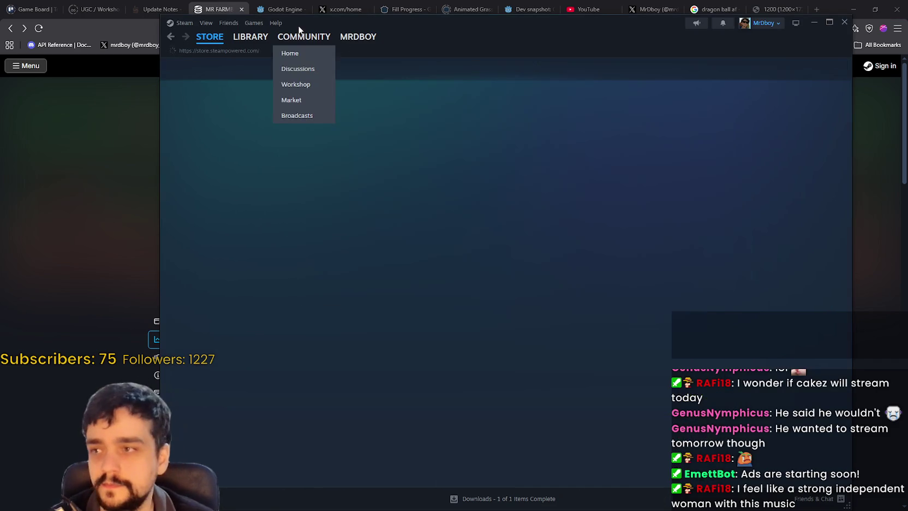
- Flip the featured games back to War Thunder, forward to Heartopia, then back to MR FARMBOY
{"action": "left_click", "coordinate": [606, 69]}
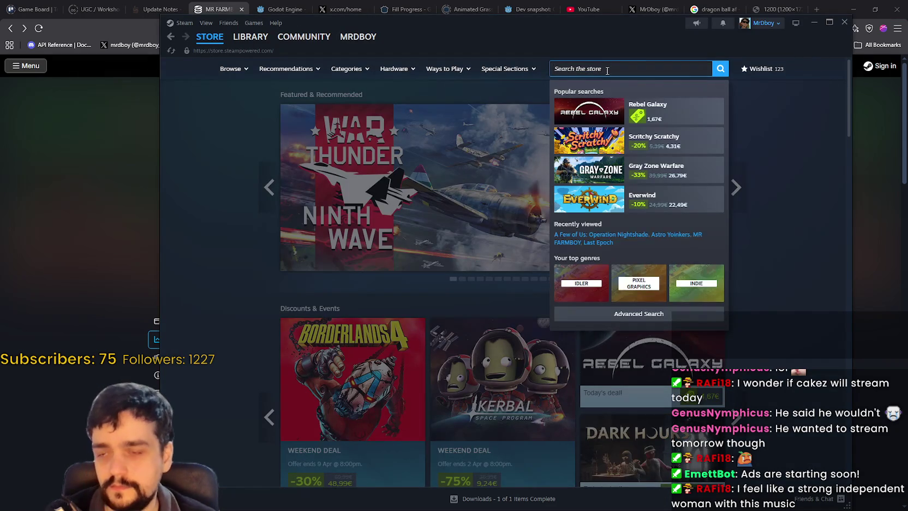
{"action": "left_click", "coordinate": [268, 185]}
{"action": "left_click", "coordinate": [269, 187]}
{"action": "left_click", "coordinate": [271, 190]}
{"action": "left_click", "coordinate": [271, 189]}
{"action": "left_click", "coordinate": [271, 189]}
{"action": "left_click", "coordinate": [270, 189]}
{"action": "left_click", "coordinate": [270, 188]}
{"action": "left_click", "coordinate": [269, 188]}
{"action": "left_click", "coordinate": [269, 188]}
{"action": "left_click", "coordinate": [270, 188]}
{"action": "left_click", "coordinate": [269, 188]}
{"action": "left_click", "coordinate": [270, 188]}
{"action": "left_click", "coordinate": [270, 188]}
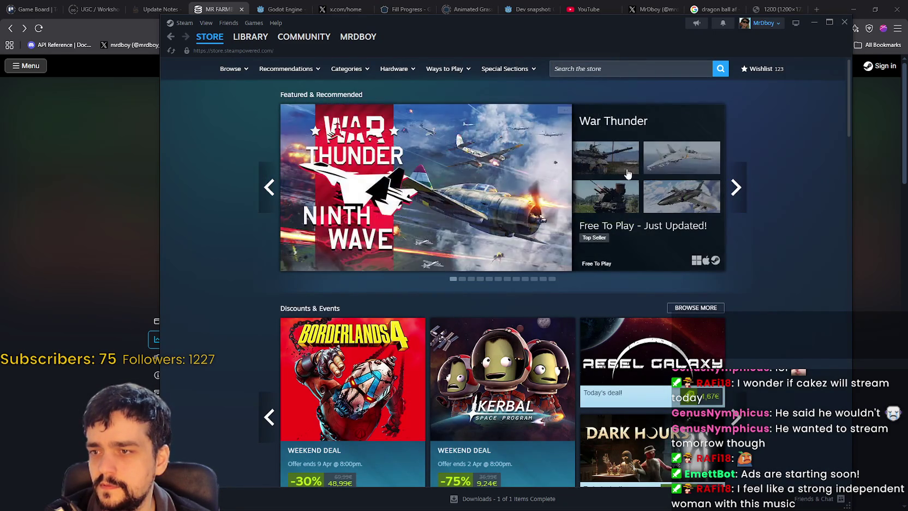
{"action": "left_click", "coordinate": [736, 186]}
{"action": "left_click", "coordinate": [736, 186]}
{"action": "left_click", "coordinate": [736, 186]}
{"action": "left_click", "coordinate": [736, 186]}
{"action": "left_click", "coordinate": [736, 185]}
{"action": "left_click", "coordinate": [736, 185]}
{"action": "left_click", "coordinate": [736, 185]}
{"action": "left_click", "coordinate": [736, 186]}
{"action": "left_click", "coordinate": [736, 185]}
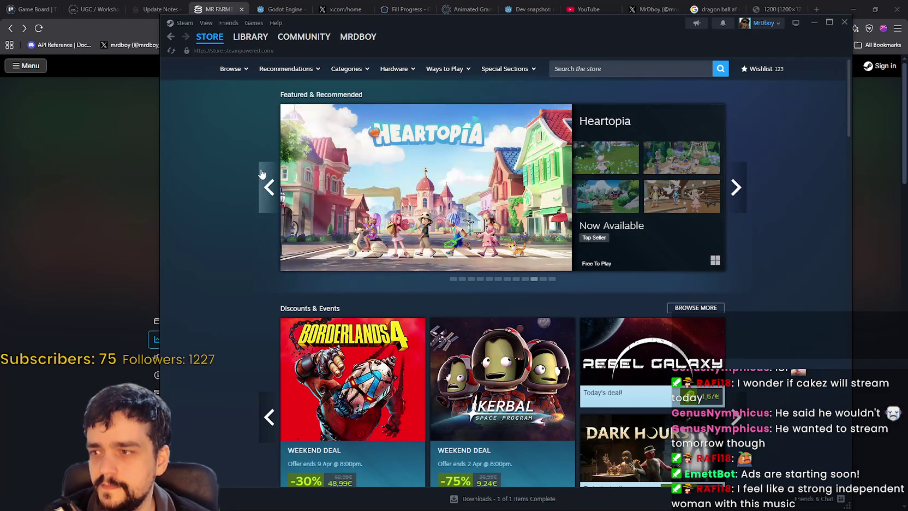
{"action": "left_click", "coordinate": [261, 173]}
- View the MR FARMBOY store page
{"action": "left_click", "coordinate": [646, 175]}
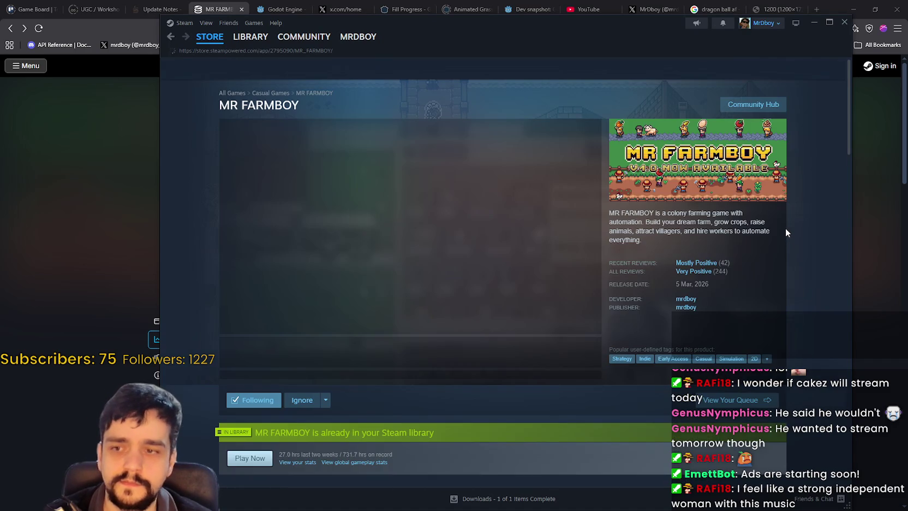
{"action": "scroll", "coordinate": [441, 218], "scroll_direction": "down", "scroll_amount": 5}
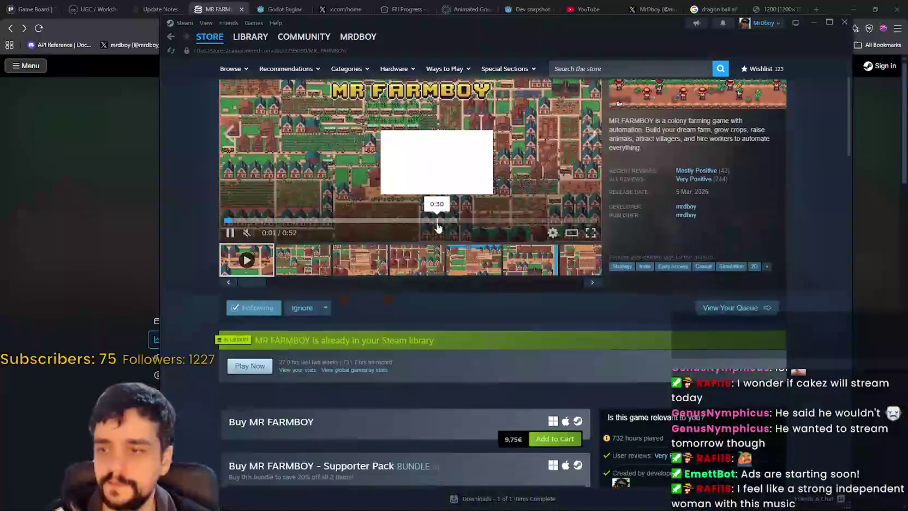
{"action": "scroll", "coordinate": [440, 217], "scroll_direction": "up", "scroll_amount": 3}
{"action": "scroll", "coordinate": [440, 217], "scroll_direction": "up", "scroll_amount": 2}
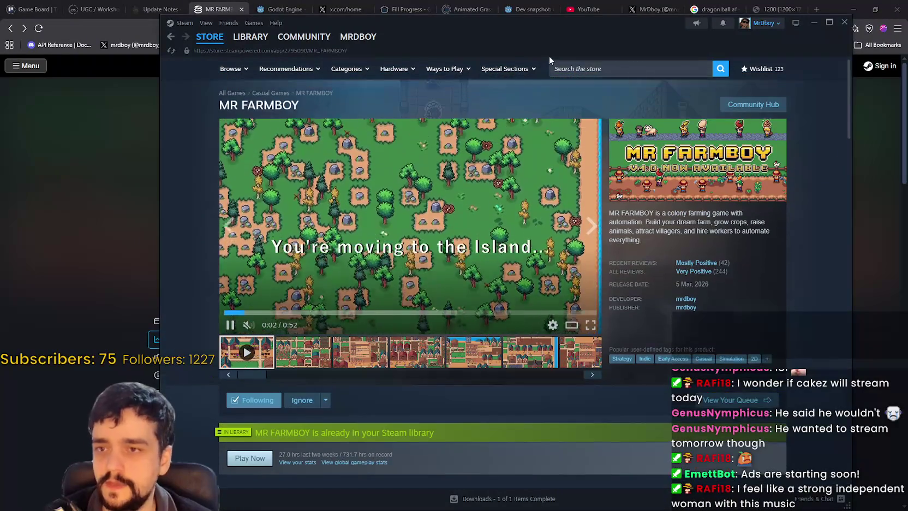
- Search 'scoped' to view the SCOPECREEP page, return to the store front, then switch to SteamDB
{"action": "left_click", "coordinate": [601, 71]}
{"action": "type", "text": "scoped"}
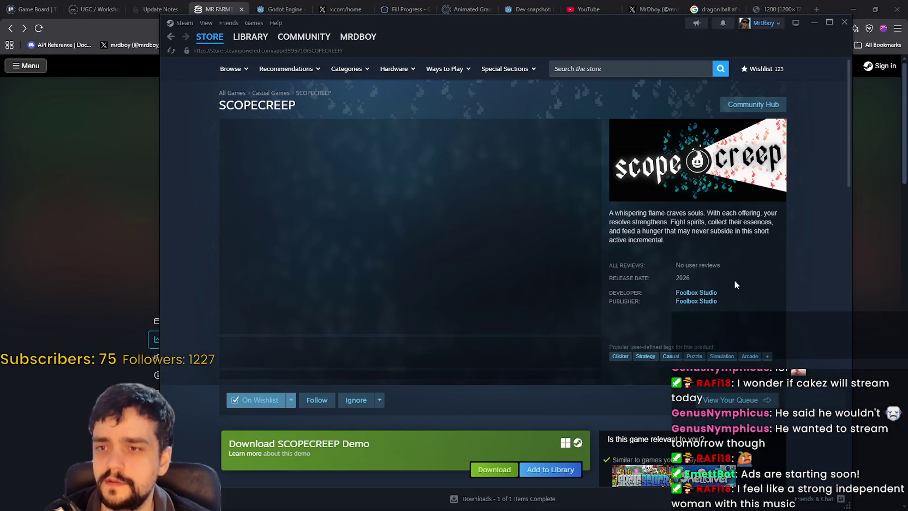
{"action": "scroll", "coordinate": [732, 270], "scroll_direction": "down", "scroll_amount": 6}
{"action": "scroll", "coordinate": [732, 270], "scroll_direction": "down", "scroll_amount": 10}
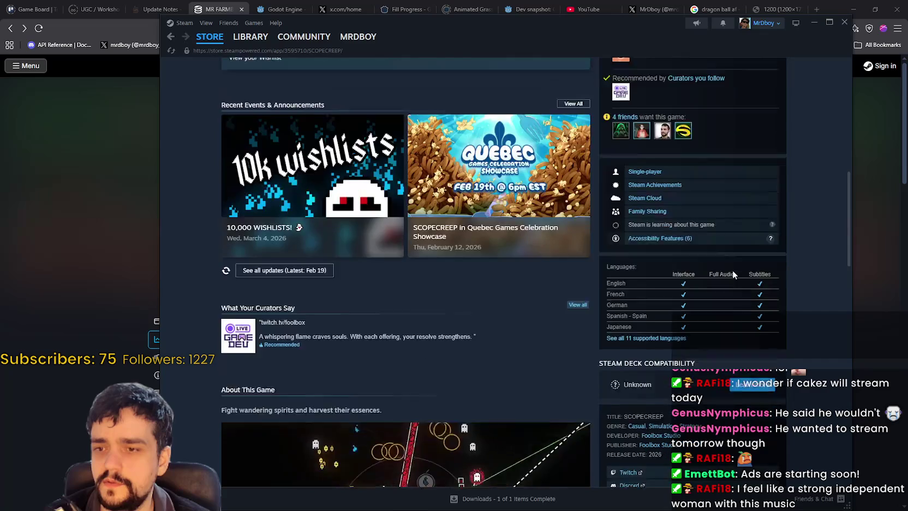
{"action": "scroll", "coordinate": [732, 269], "scroll_direction": "down", "scroll_amount": 10}
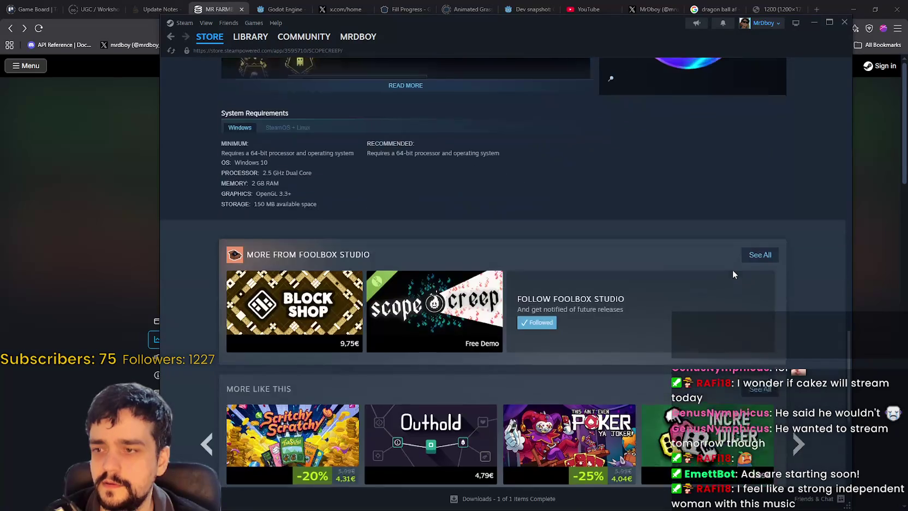
{"action": "left_click", "coordinate": [207, 42]}
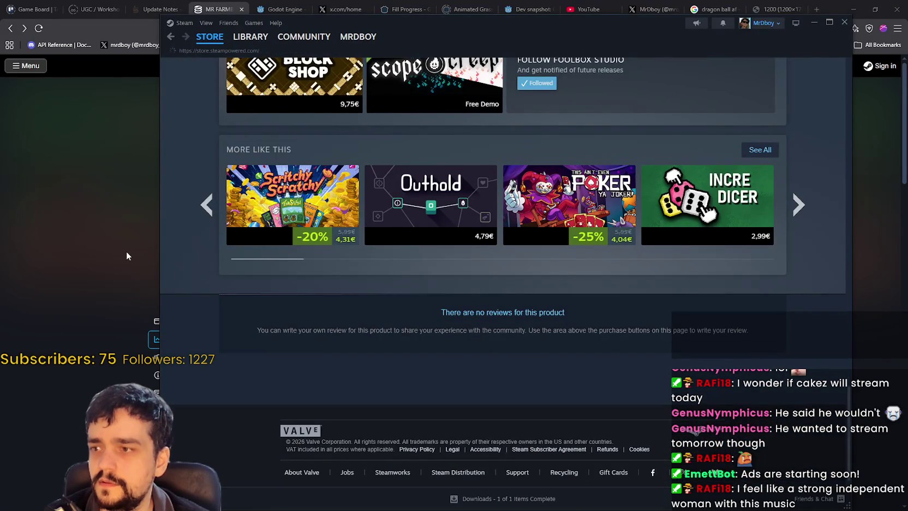
{"action": "left_click", "coordinate": [82, 224]}
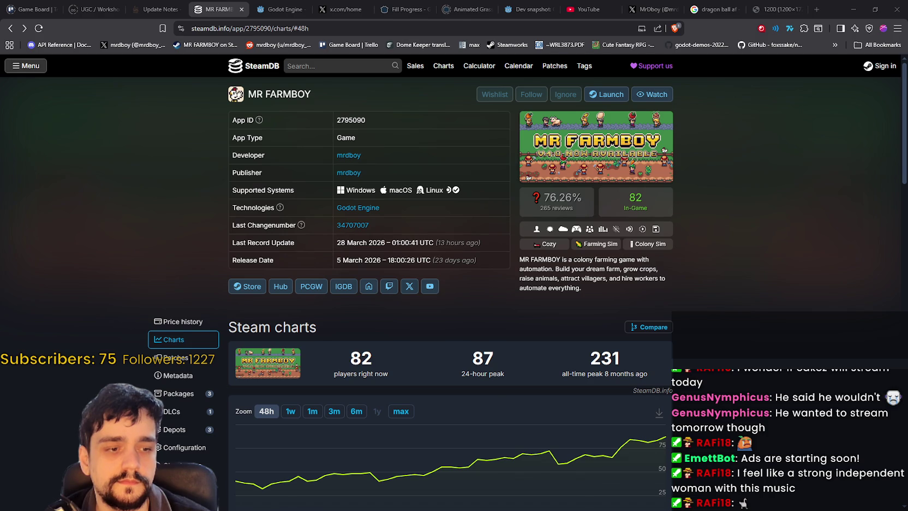
- Restart the debug game and begin a stacked playthrough from the title screen
{"action": "key", "text": "alt+Tab"}
{"action": "left_click", "coordinate": [708, 22]}
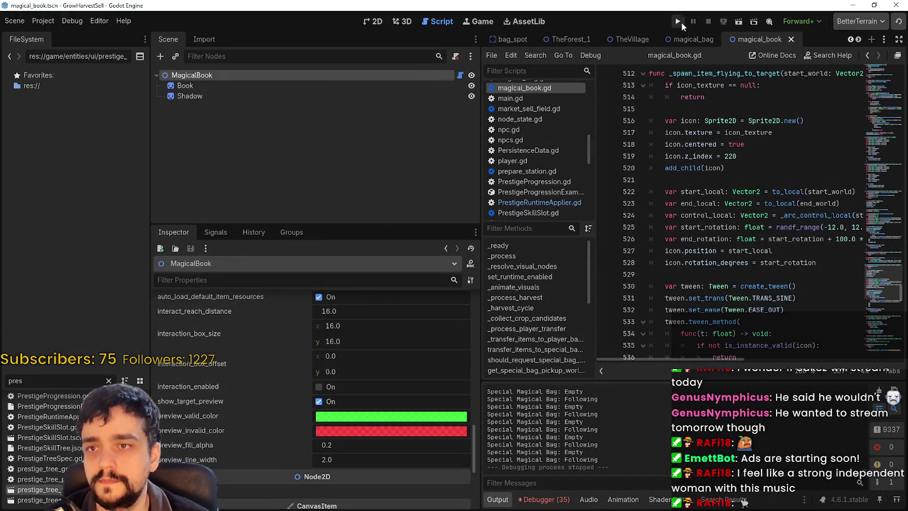
{"action": "left_click", "coordinate": [681, 22]}
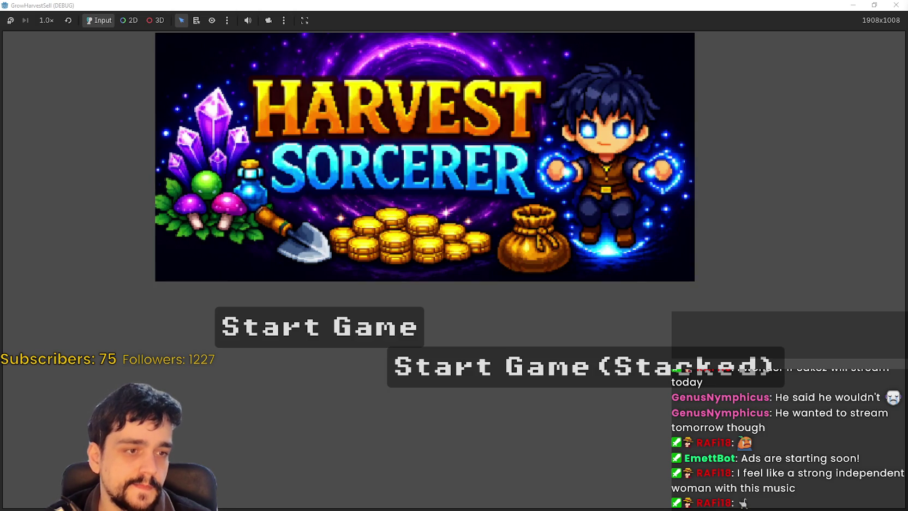
{"action": "left_click", "coordinate": [676, 366]}
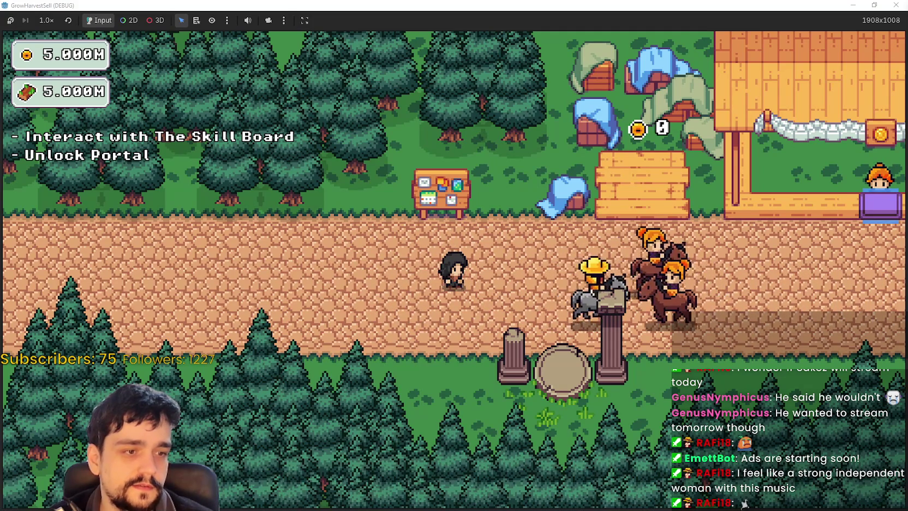
- Walk along the village road to the Skill Board and open its prestige skill tree
{"action": "key", "text": "w"}
{"action": "key", "text": "d"}
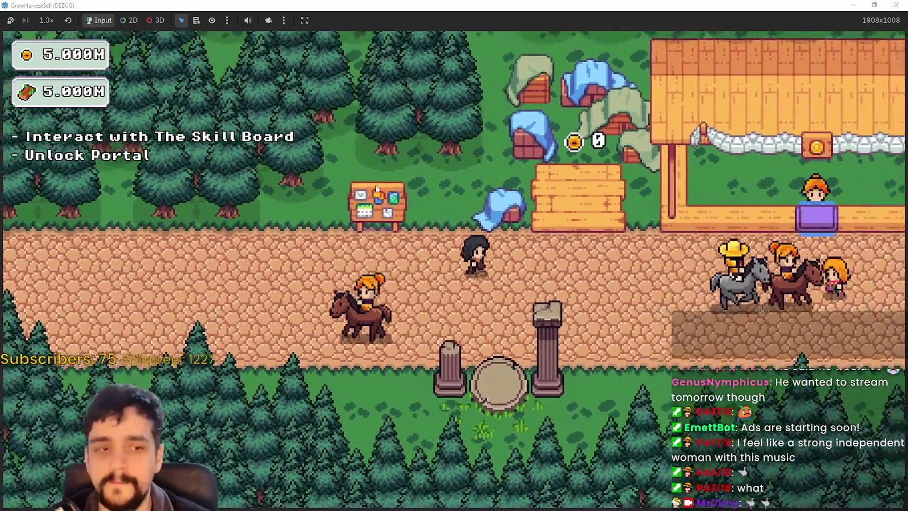
{"action": "key", "text": "a"}
{"action": "key", "text": "w"}
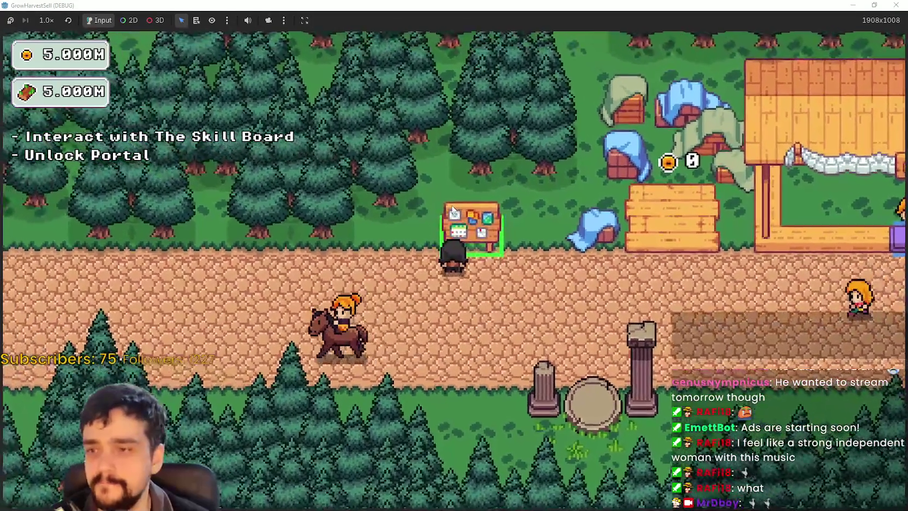
{"action": "left_click", "coordinate": [452, 210]}
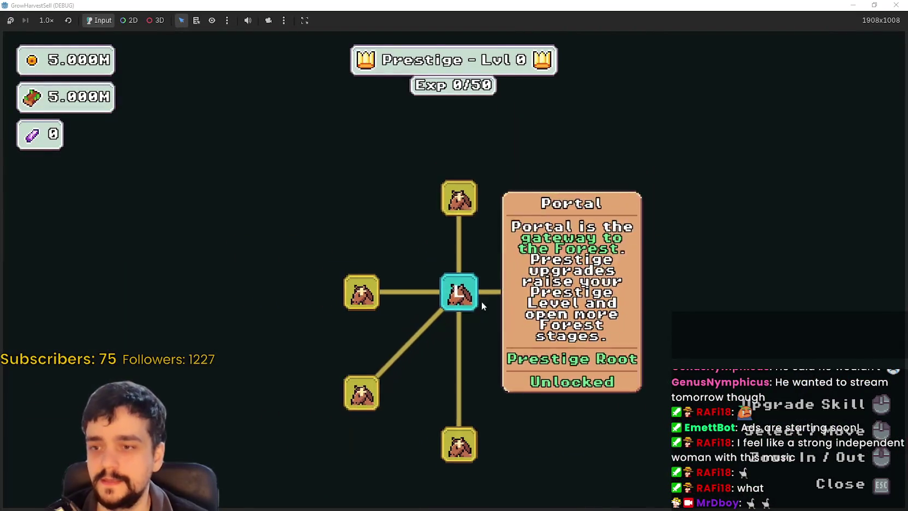
- Buy the skill nodes around the Portal root and the tree's centre, lower-left and right side
{"action": "left_click", "coordinate": [547, 303]}
{"action": "scroll", "coordinate": [497, 320], "scroll_direction": "down", "scroll_amount": 3}
{"action": "left_click", "coordinate": [476, 259]}
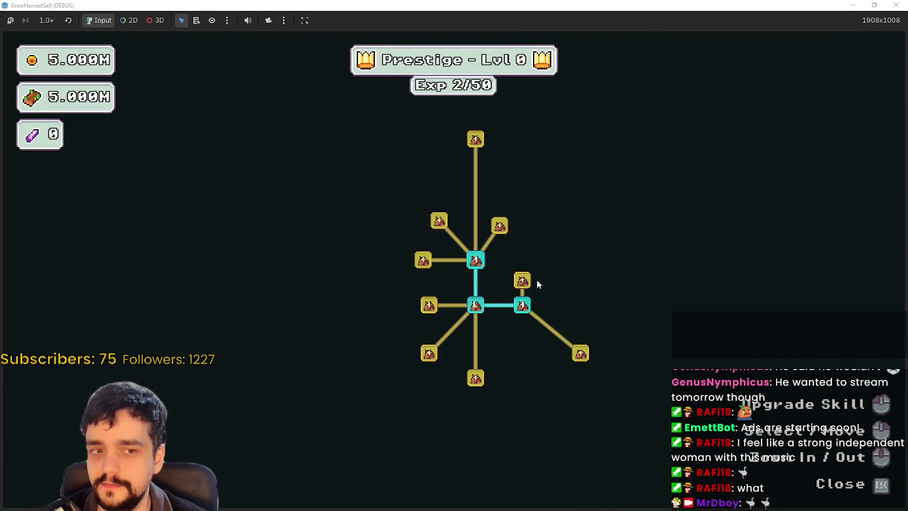
{"action": "left_click", "coordinate": [524, 280]}
{"action": "left_click", "coordinate": [429, 304]}
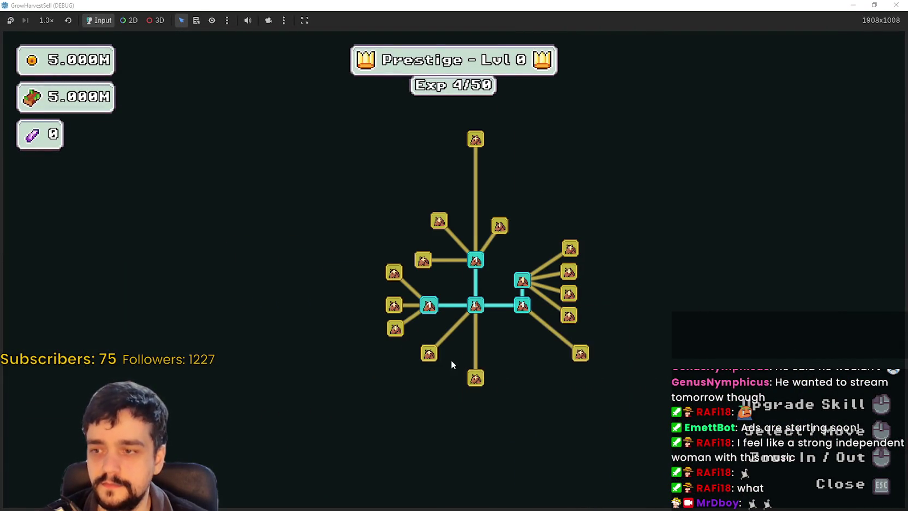
{"action": "left_click", "coordinate": [480, 376]}
{"action": "left_click", "coordinate": [428, 353]}
{"action": "left_click", "coordinate": [448, 414]}
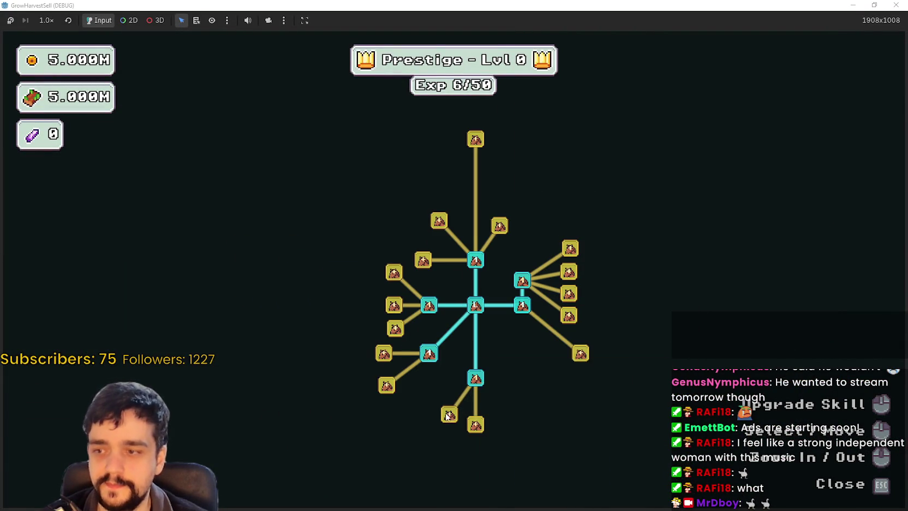
{"action": "left_click", "coordinate": [475, 424]}
{"action": "left_click", "coordinate": [580, 353]}
{"action": "left_click", "coordinate": [568, 315]}
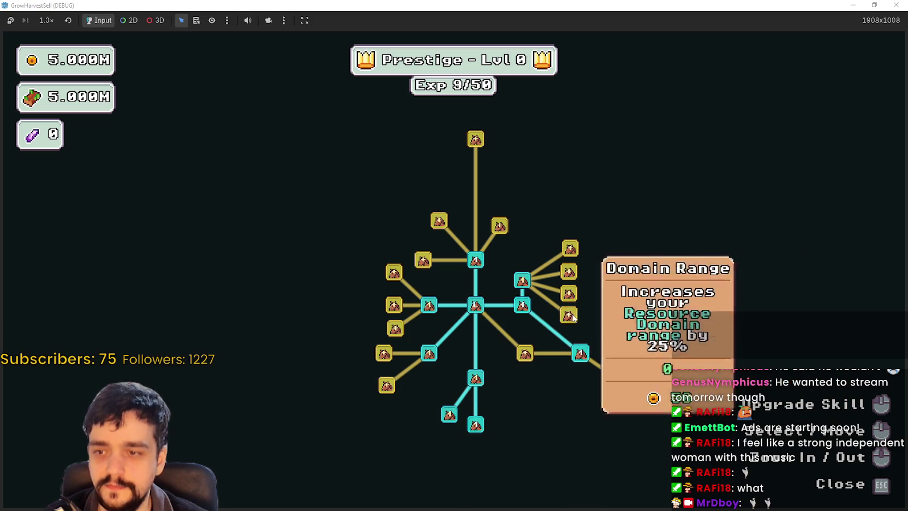
{"action": "left_click", "coordinate": [525, 353]}
- Buy the lower-right branch, the right-hand column and the remaining left-side nodes
{"action": "left_click", "coordinate": [613, 375]}
{"action": "left_click", "coordinate": [562, 385]}
{"action": "left_click", "coordinate": [525, 386]}
{"action": "left_click", "coordinate": [589, 410]}
{"action": "left_click", "coordinate": [568, 294]}
{"action": "left_click", "coordinate": [568, 271]}
{"action": "left_click", "coordinate": [570, 248]}
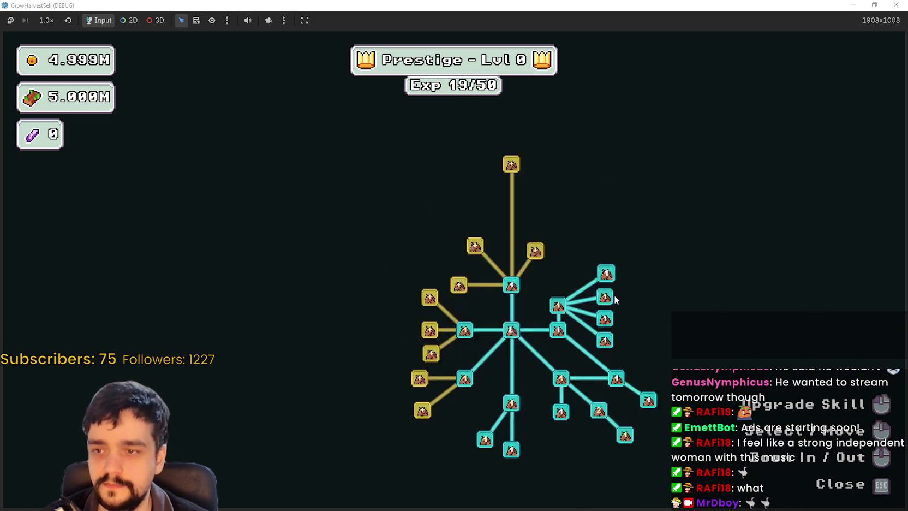
{"action": "left_click", "coordinate": [510, 299]}
{"action": "left_click", "coordinate": [480, 311]}
{"action": "left_click", "coordinate": [481, 344]}
{"action": "left_click", "coordinate": [483, 368]}
{"action": "left_click", "coordinate": [470, 392]}
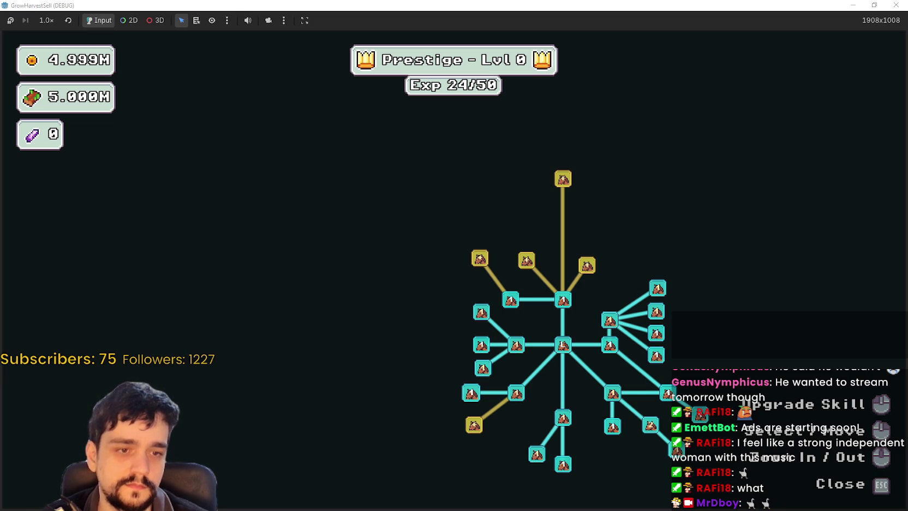
- Buy three more gold nodes and raise the Forest 1-3 Spawn Rate upgrade to max
{"action": "left_click", "coordinate": [526, 261]}
{"action": "left_click", "coordinate": [479, 258]}
{"action": "left_click", "coordinate": [474, 424]}
{"action": "left_click_drag", "start_coordinate": [433, 366], "coordinate": [364, 321]}
{"action": "scroll", "coordinate": [364, 320], "scroll_direction": "up", "scroll_amount": 2}
{"action": "left_click", "coordinate": [387, 320]}
{"action": "left_click", "coordinate": [388, 321]}
{"action": "left_click", "coordinate": [387, 321]}
{"action": "left_click", "coordinate": [387, 321]}
{"action": "left_click", "coordinate": [387, 321]}
{"action": "left_click", "coordinate": [387, 321]}
{"action": "left_click", "coordinate": [387, 321]}
{"action": "left_click", "coordinate": [387, 322]}
{"action": "left_click", "coordinate": [387, 321]}
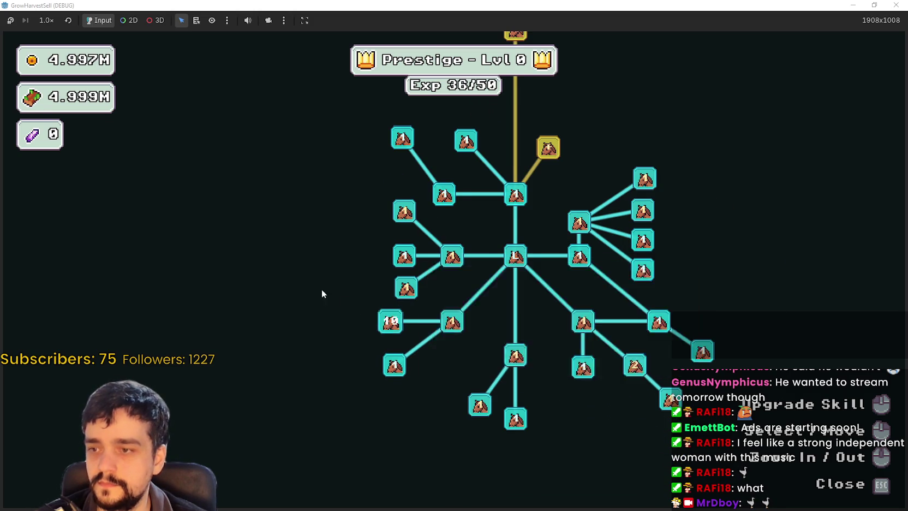
- Max out Dapper Sickle, then buy Crop Domain Damage and Market Slots I to max rank
{"action": "left_click_drag", "start_coordinate": [387, 321], "coordinate": [313, 291]}
{"action": "left_click", "coordinate": [332, 258]}
{"action": "left_click", "coordinate": [332, 257]}
{"action": "left_click", "coordinate": [331, 258]}
{"action": "left_click", "coordinate": [332, 258]}
{"action": "left_click", "coordinate": [334, 192]}
{"action": "left_click", "coordinate": [334, 192]}
{"action": "left_click", "coordinate": [334, 192]}
{"action": "left_click_drag", "start_coordinate": [293, 153], "coordinate": [274, 225]}
{"action": "left_click", "coordinate": [452, 203]}
{"action": "scroll", "coordinate": [456, 291], "scroll_direction": "down", "scroll_amount": 3}
{"action": "scroll", "coordinate": [469, 267], "scroll_direction": "up", "scroll_amount": 3}
- Buy Chest Speed, Expedition Demand, Market Speed II, the top node and the Magical Book node
{"action": "left_click", "coordinate": [500, 245]}
{"action": "left_click", "coordinate": [504, 201]}
{"action": "left_click", "coordinate": [460, 193]}
{"action": "left_click_drag", "start_coordinate": [460, 193], "coordinate": [461, 269]}
{"action": "left_click", "coordinate": [504, 247]}
{"action": "left_click", "coordinate": [541, 274]}
{"action": "left_click_drag", "start_coordinate": [427, 219], "coordinate": [549, 265]}
{"action": "left_click", "coordinate": [549, 263]}
{"action": "left_click", "coordinate": [489, 302]}
{"action": "left_click_drag", "start_coordinate": [487, 304], "coordinate": [444, 223]}
- Close the skill tree and travel through the portal to Stage 1 (Wheat 100%)
{"action": "key", "text": "Escape"}
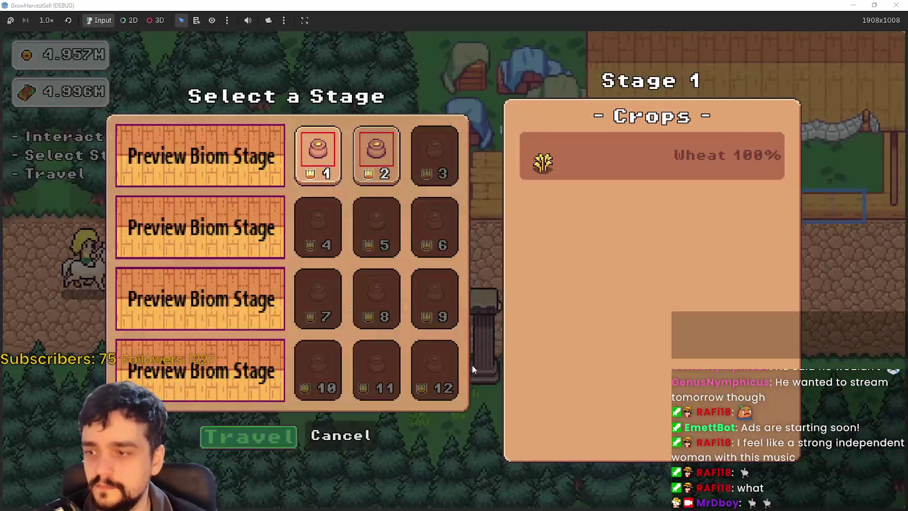
{"action": "key", "text": "Return"}
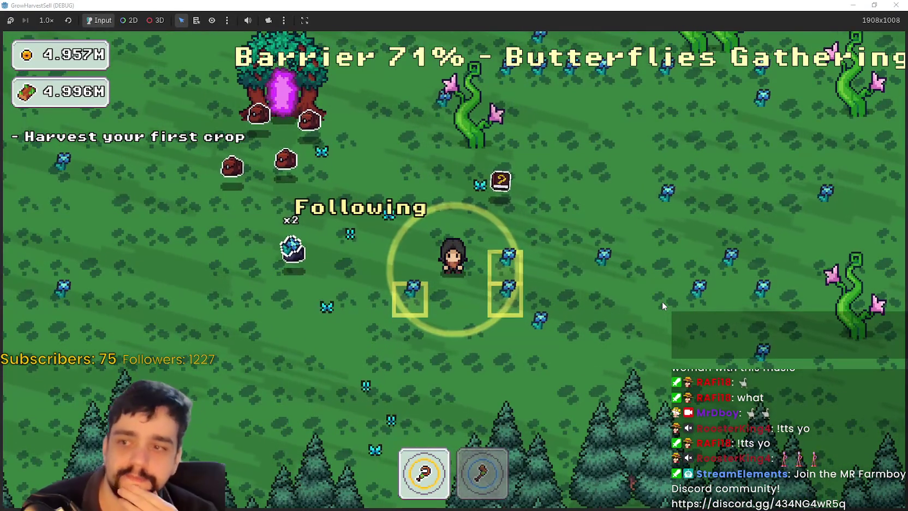
- Walk across the forest and harvest the crop beside the character
{"action": "key", "text": "w"}
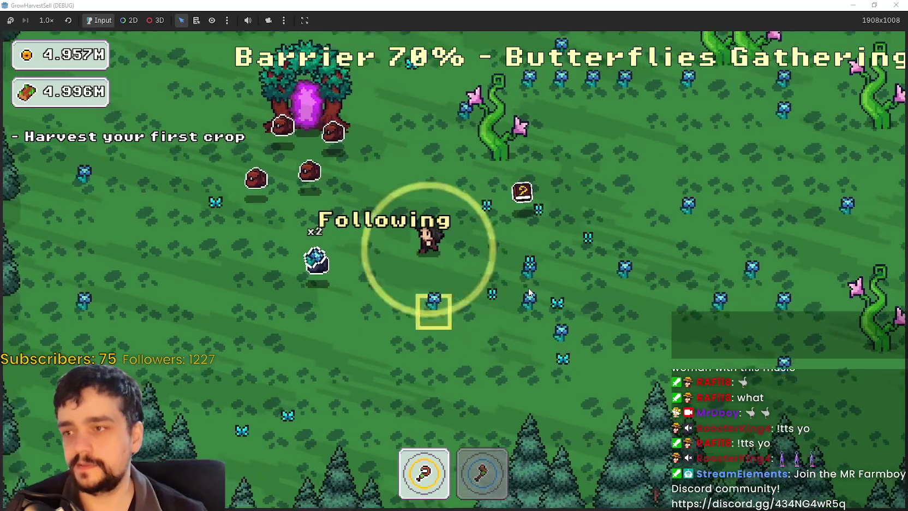
{"action": "key", "text": "d"}
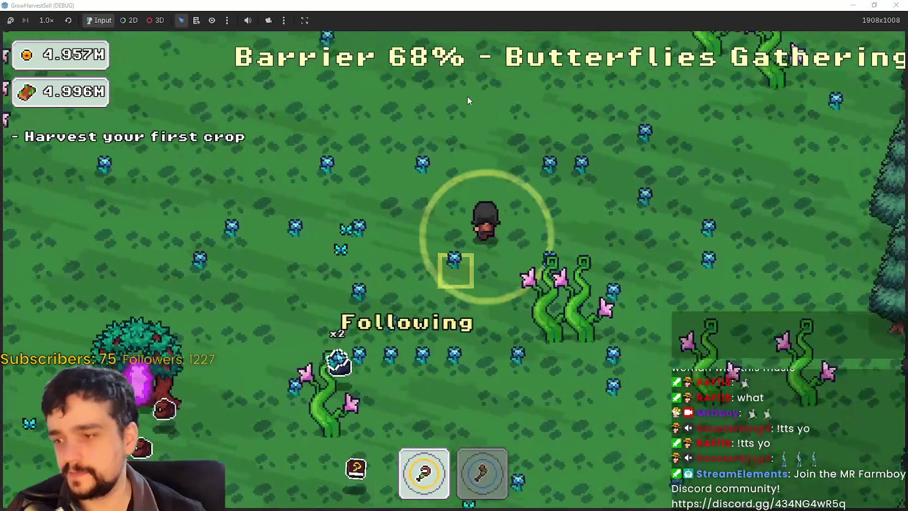
{"action": "key", "text": "s"}
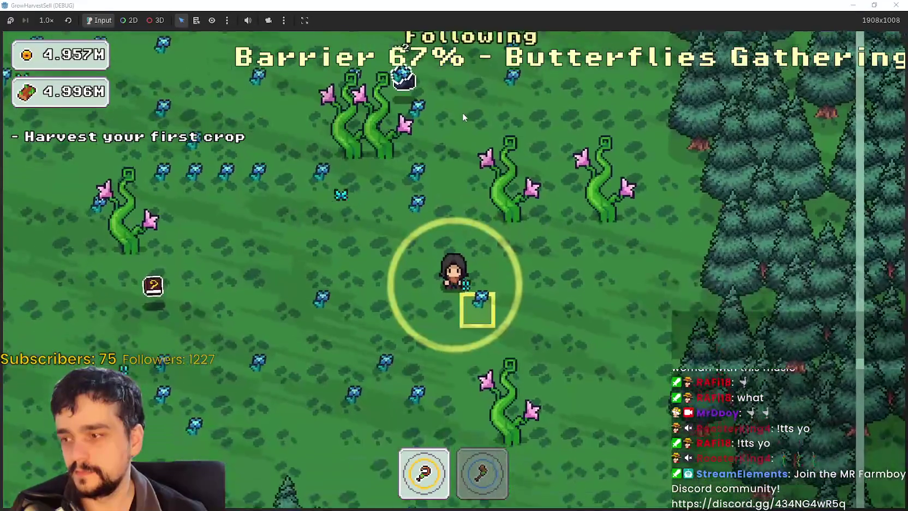
{"action": "key", "text": "a"}
{"action": "key", "text": "s"}
{"action": "key", "text": "w"}
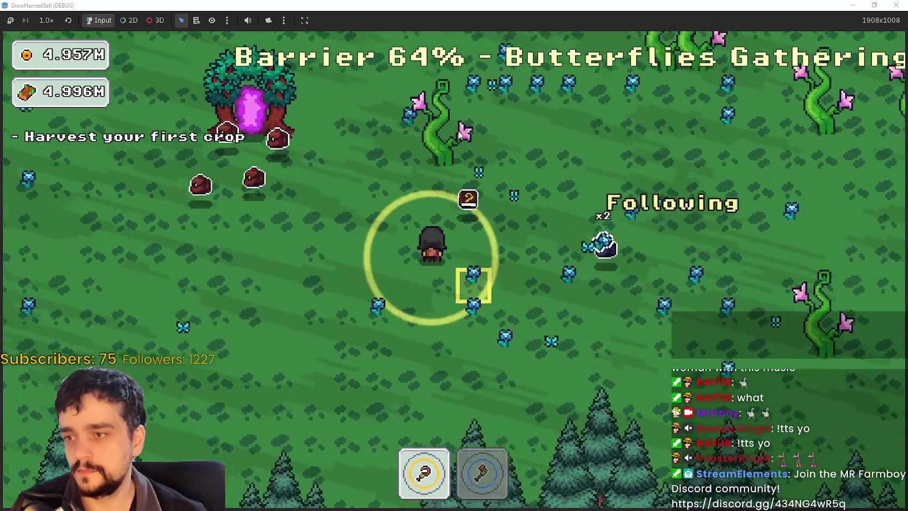
{"action": "left_click", "coordinate": [459, 136]}
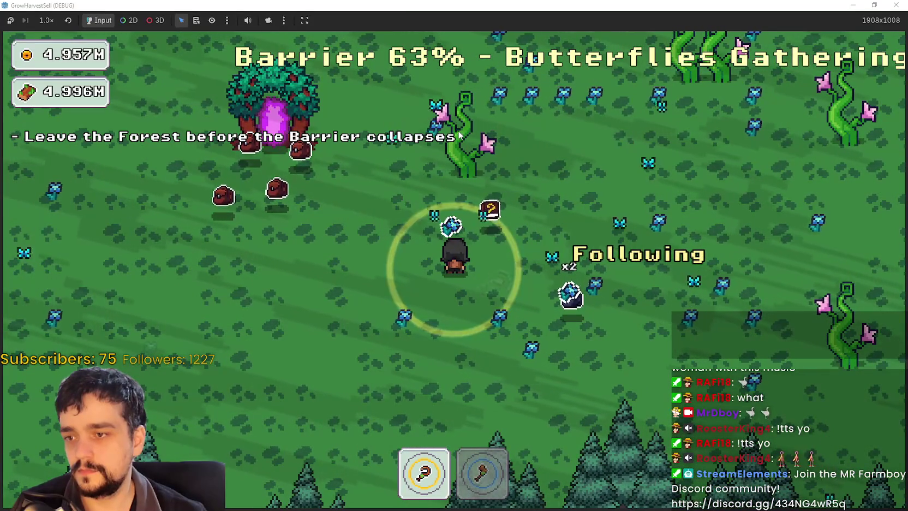
{"action": "key", "text": "w"}
{"action": "key", "text": "a"}
{"action": "key", "text": "d"}
{"action": "key", "text": "w"}
- Keep roaming the forest field to gather more crops and crystals while the barrier drains
{"action": "key", "text": "s"}
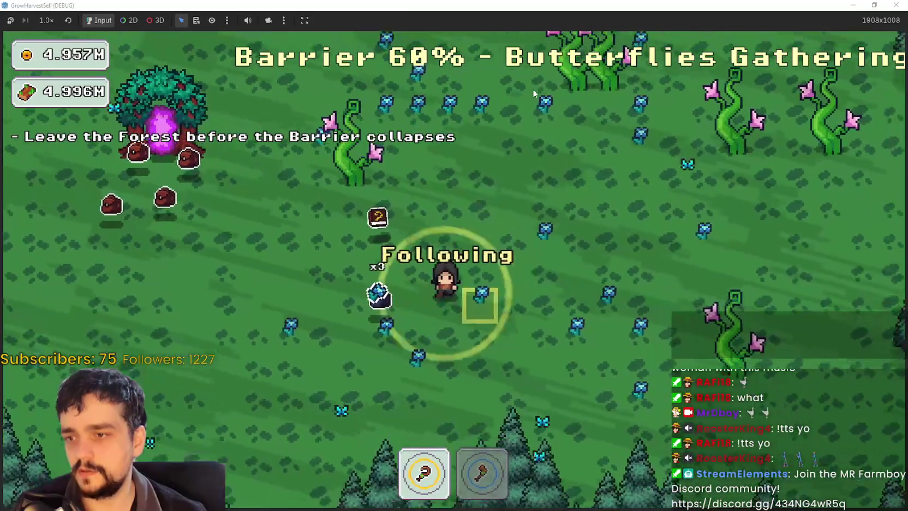
{"action": "key", "text": "d"}
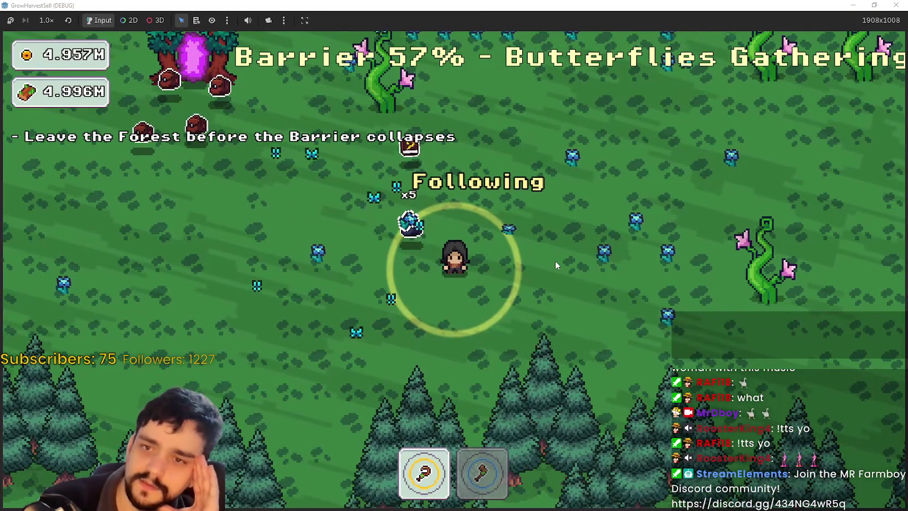
{"action": "key", "text": "w"}
{"action": "key", "text": "d"}
{"action": "key", "text": "w"}
{"action": "key", "text": "d"}
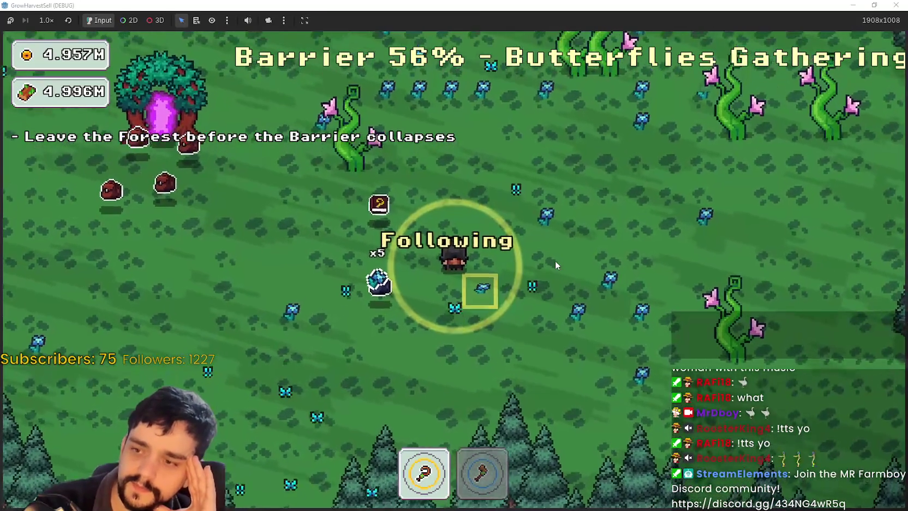
{"action": "key", "text": "s"}
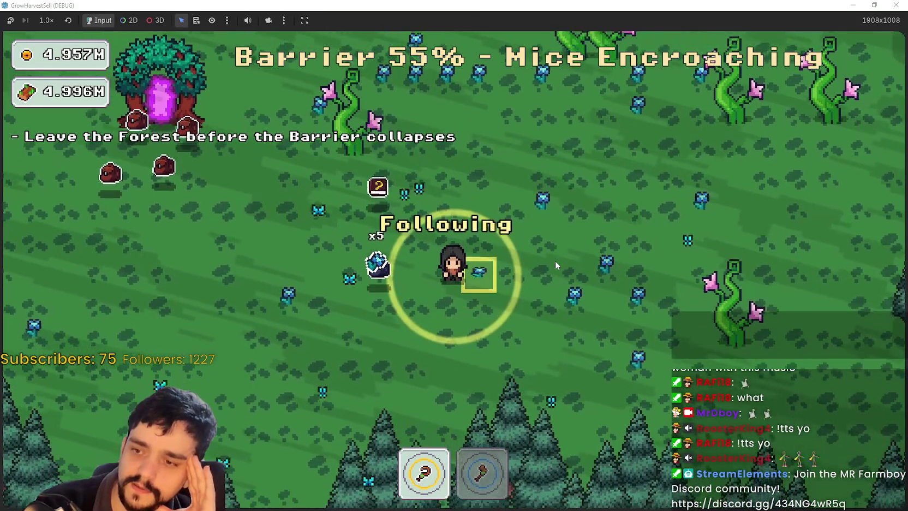
{"action": "key", "text": "w"}
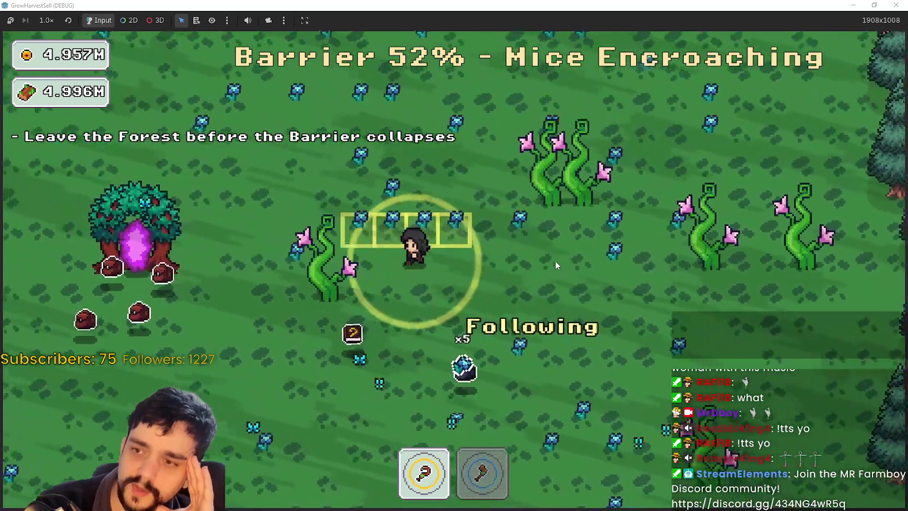
{"action": "key", "text": "a"}
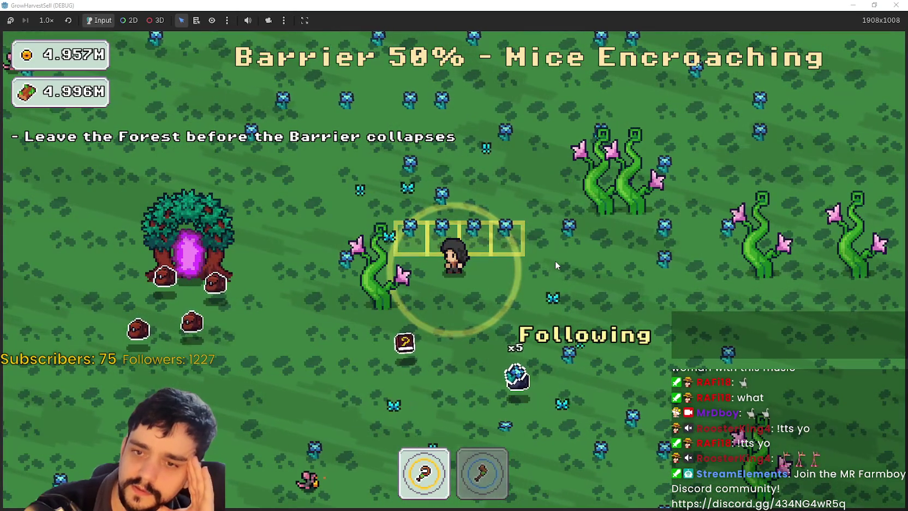
{"action": "key", "text": "s"}
{"action": "key", "text": "a"}
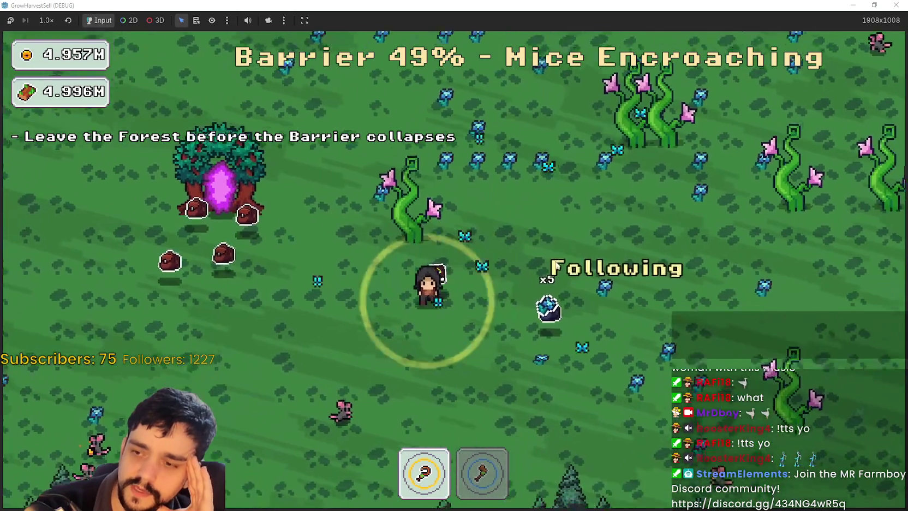
{"action": "key", "text": "s"}
{"action": "key", "text": "a"}
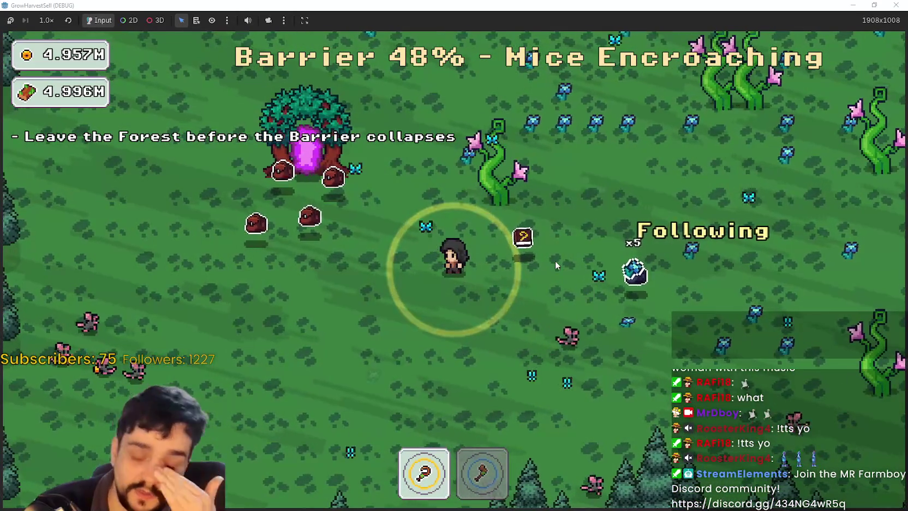
{"action": "key", "text": "w"}
{"action": "key", "text": "d"}
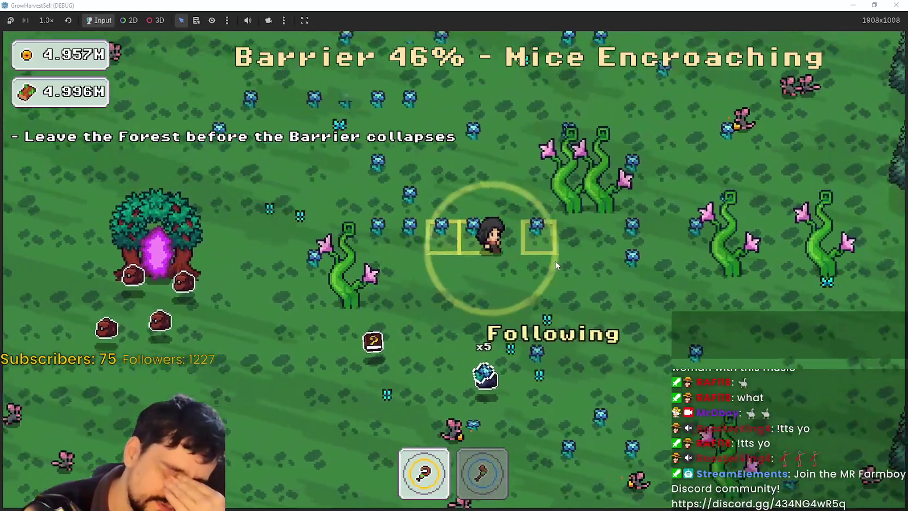
{"action": "key", "text": "d"}
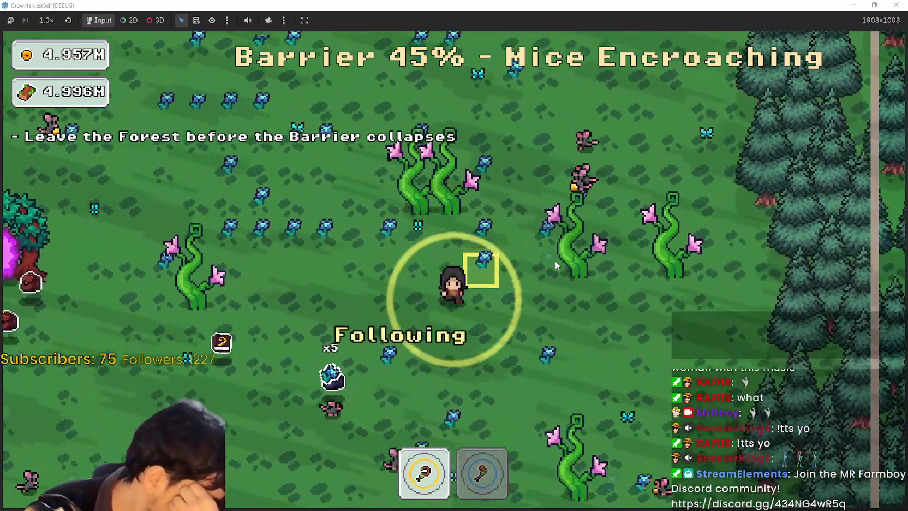
- Walk down-left a last time, then dismiss the Steam Store window and return to the Godot editor
{"action": "key", "text": "s"}
{"action": "key", "text": "a"}
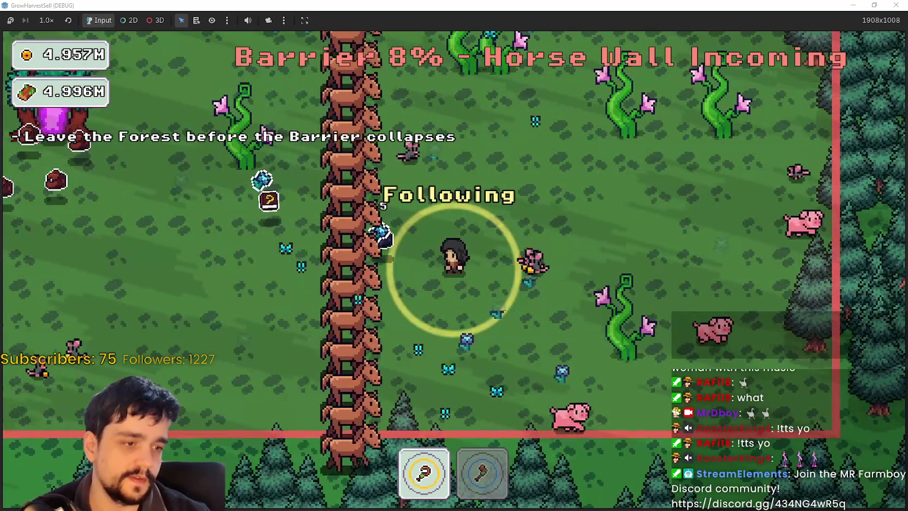
{"action": "key", "text": "alt+Tab"}
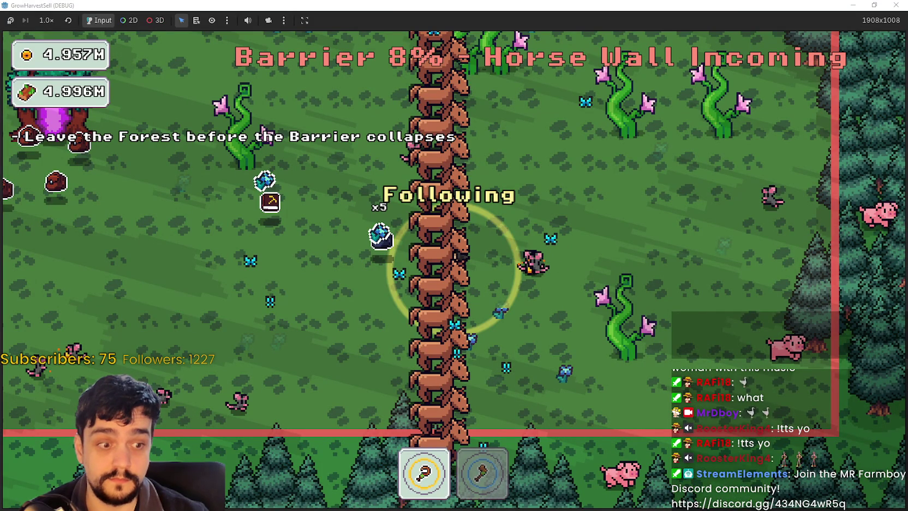
{"action": "key", "text": "alt+Tab"}
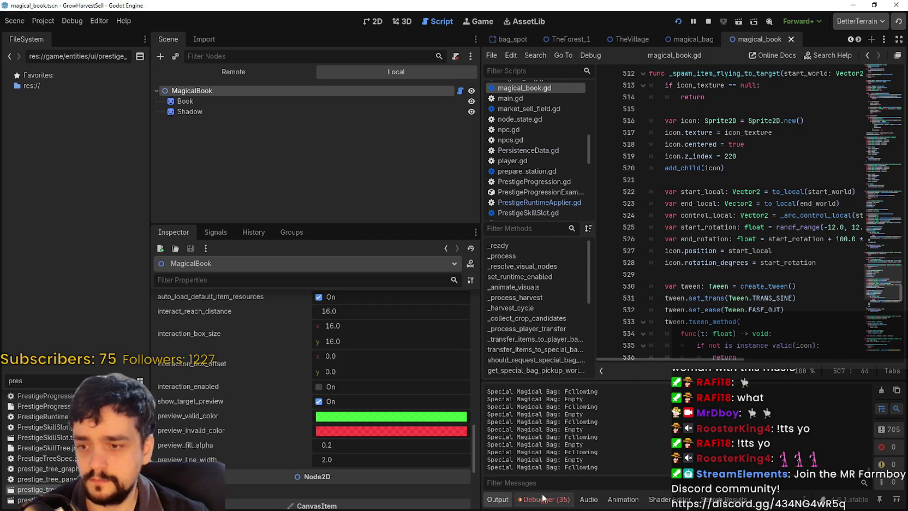
- Review the debugger's error list and stack trace in a widened editor area
{"action": "left_click", "coordinate": [543, 498]}
{"action": "left_click", "coordinate": [562, 364]}
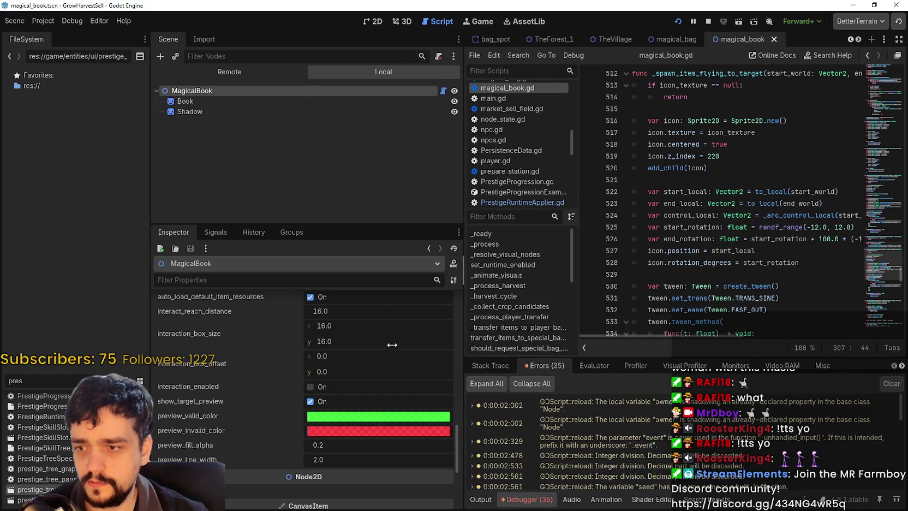
{"action": "left_click_drag", "start_coordinate": [484, 345], "coordinate": [312, 349]}
{"action": "scroll", "coordinate": [491, 436], "scroll_direction": "down", "scroll_amount": 2}
{"action": "left_click", "coordinate": [351, 366]}
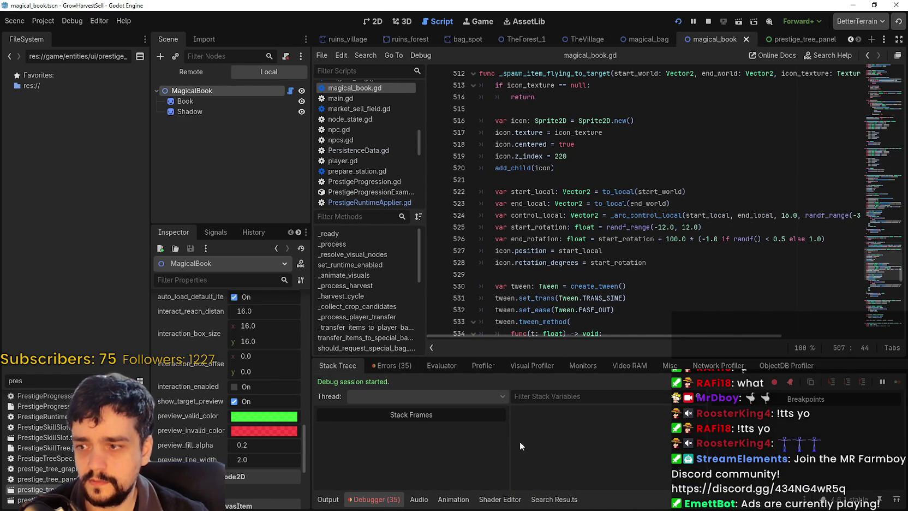
{"action": "left_click", "coordinate": [397, 366]}
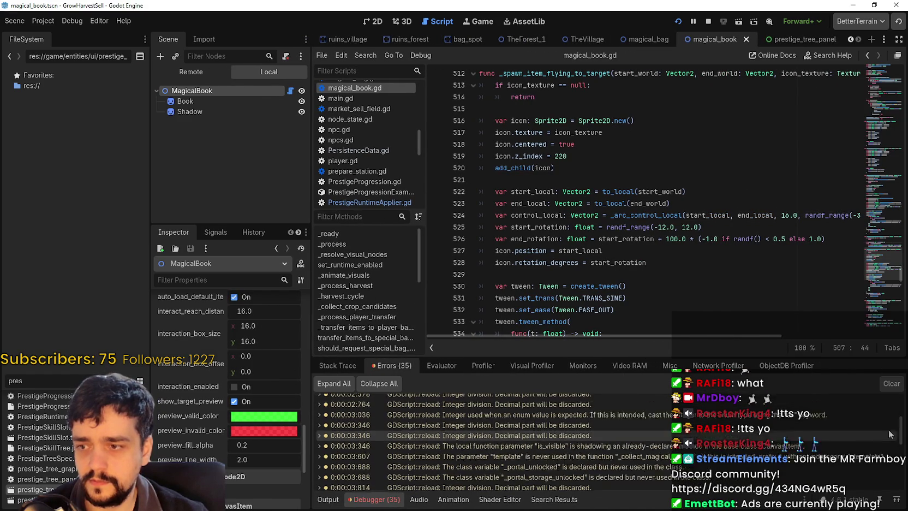
- Jump to the PrestigeRuntimeApplier.gd line 501 error and run the project
{"action": "scroll", "coordinate": [872, 433], "scroll_direction": "down", "scroll_amount": 1}
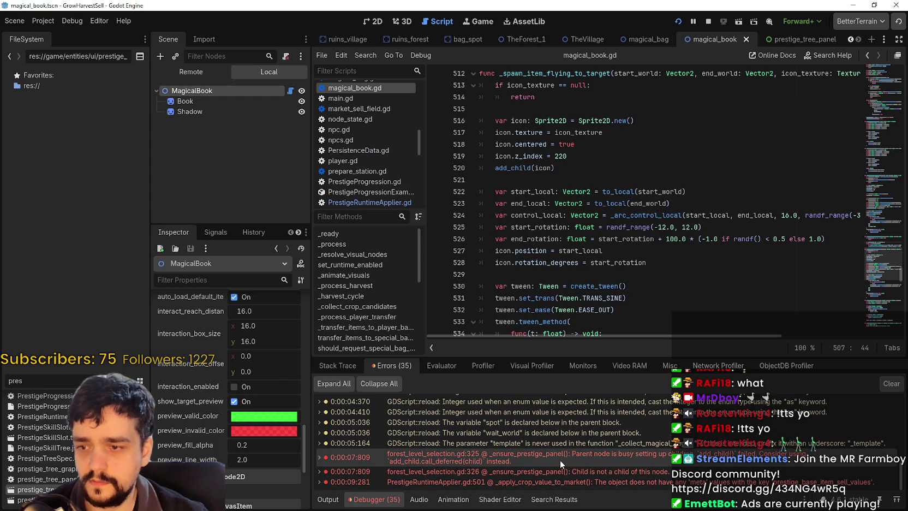
{"action": "left_click", "coordinate": [664, 482]}
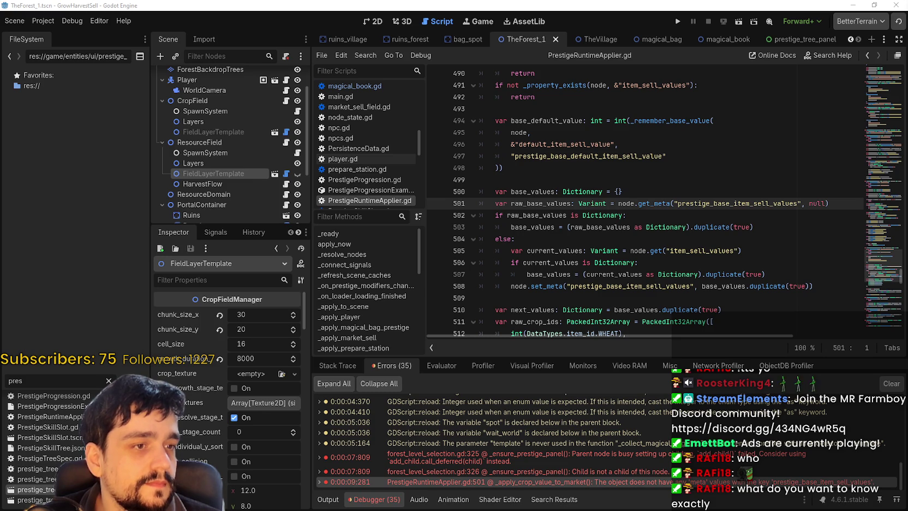
{"action": "left_click", "coordinate": [675, 20]}
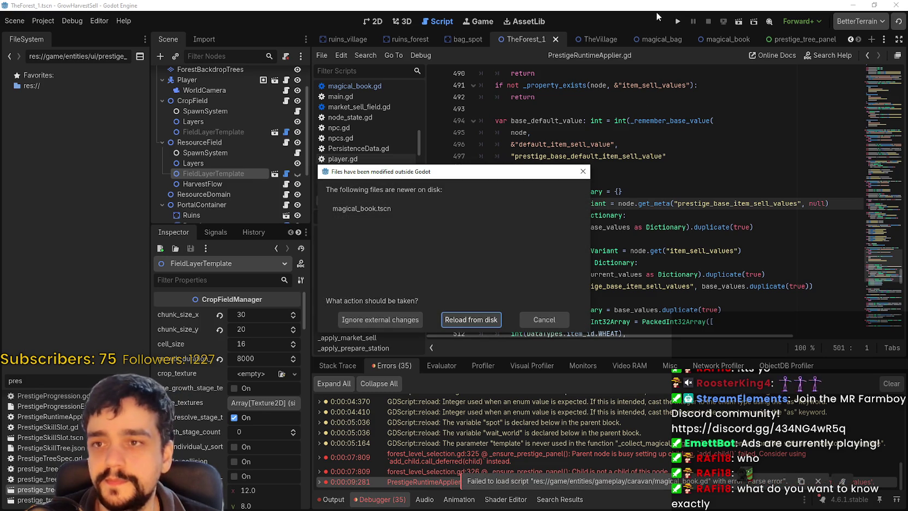
- Reload magical_book.tscn from disk, rerun, and inspect the MagicalBook error near line 495
{"action": "left_click", "coordinate": [481, 318]}
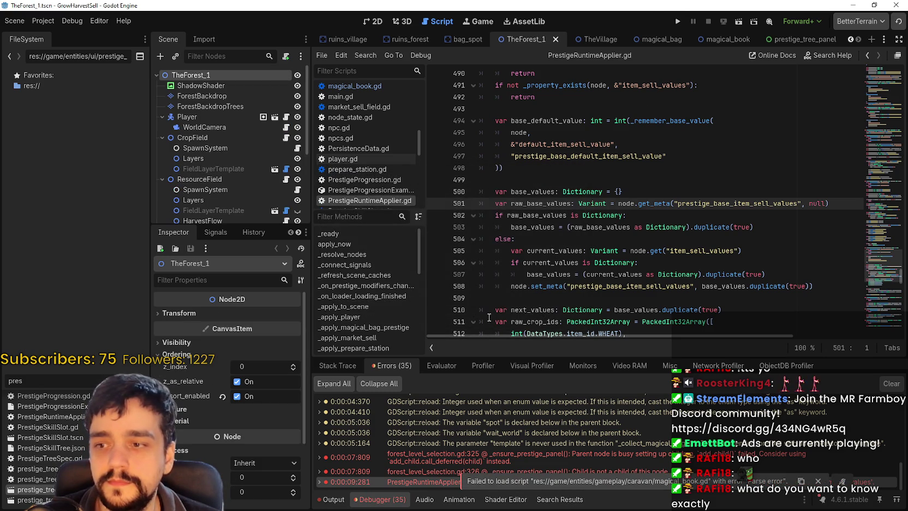
{"action": "left_click", "coordinate": [676, 20]}
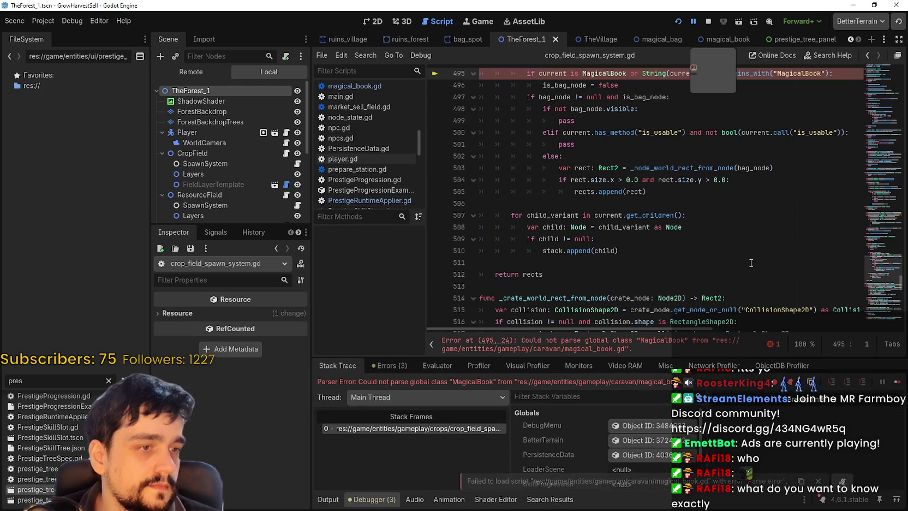
{"action": "scroll", "coordinate": [620, 232], "scroll_direction": "up", "scroll_amount": 4}
{"action": "left_click", "coordinate": [822, 215]}
{"action": "left_click", "coordinate": [620, 229]}
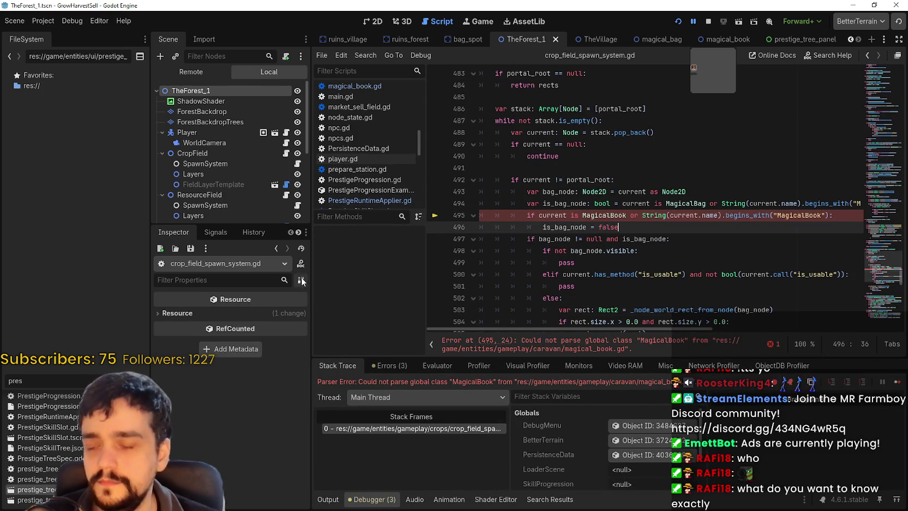
{"action": "left_click", "coordinate": [665, 274]}
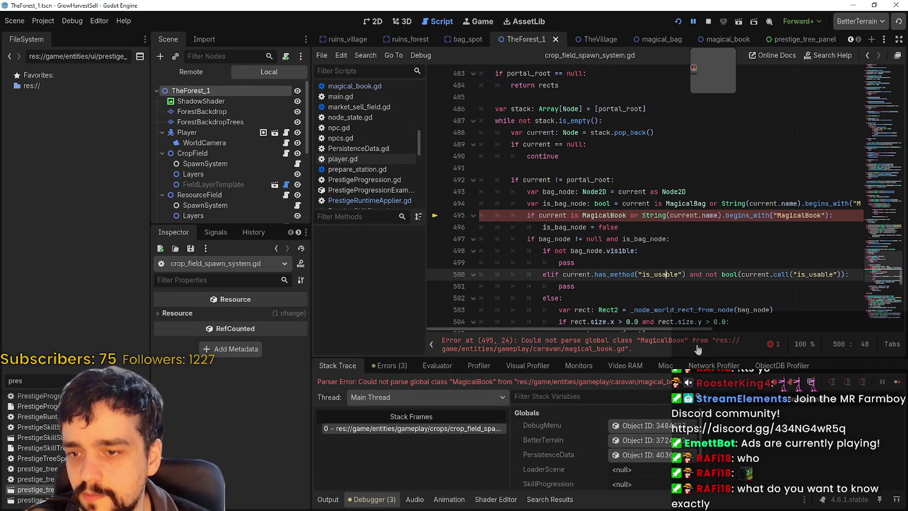
{"action": "left_click", "coordinate": [591, 349]}
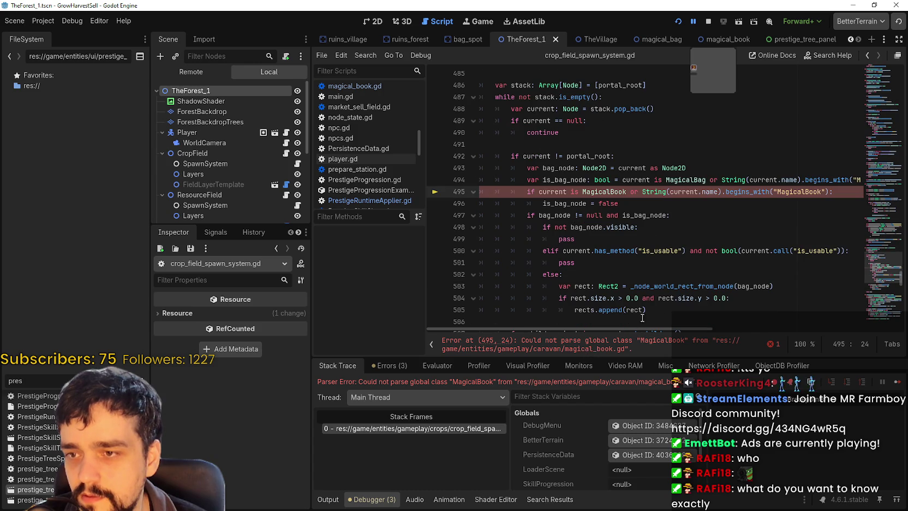
{"action": "mouse_move", "coordinate": [635, 328]}
{"action": "left_mouse_down"}
{"action": "mouse_move", "coordinate": [708, 326]}
{"action": "mouse_move", "coordinate": [619, 326]}
{"action": "left_mouse_up"}
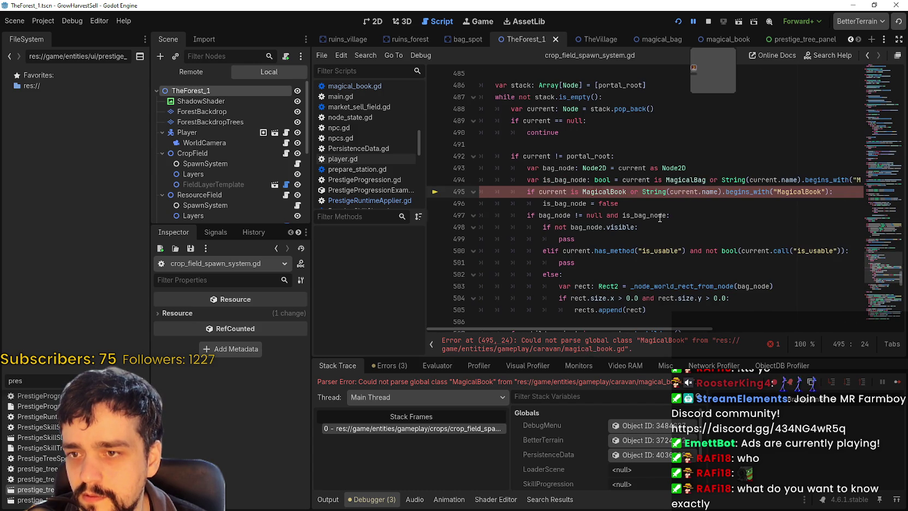
- Look up MagicalBook's definition and add commas after the lerpf calls on lines 622 and 667
{"action": "right_click", "coordinate": [596, 192]}
{"action": "left_click", "coordinate": [622, 352]}
{"action": "scroll", "coordinate": [884, 248], "scroll_direction": "down", "scroll_amount": 10}
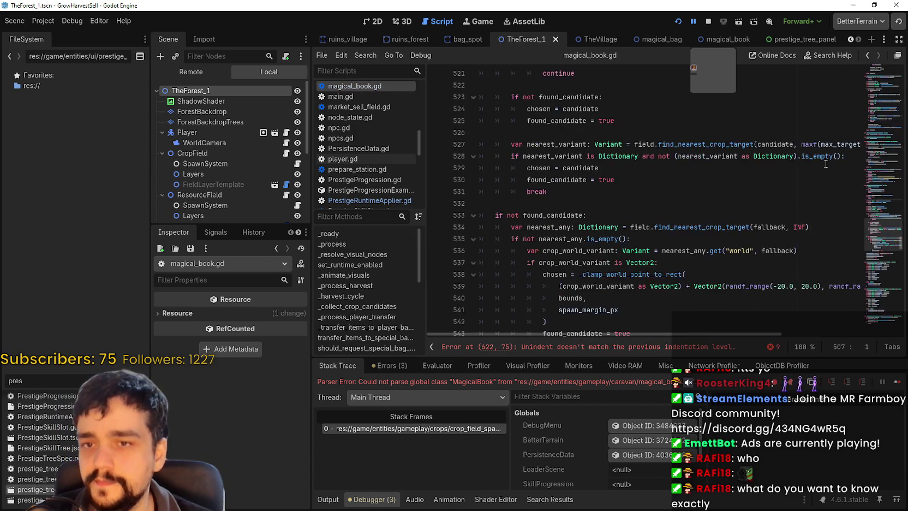
{"action": "scroll", "coordinate": [882, 249], "scroll_direction": "down", "scroll_amount": 15}
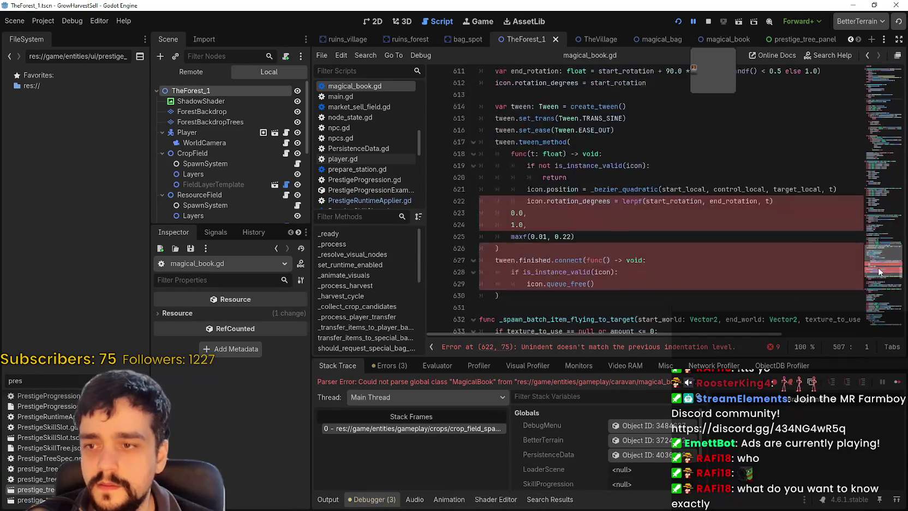
{"action": "left_click", "coordinate": [795, 202]}
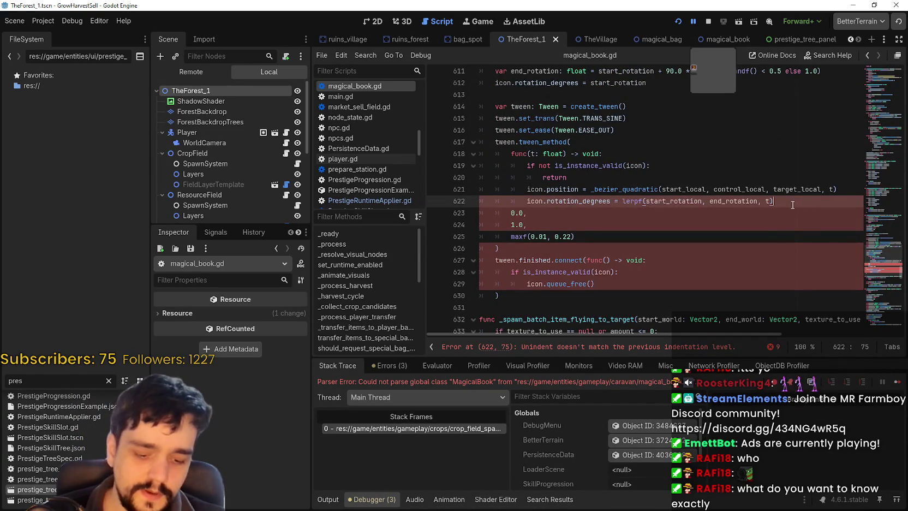
{"action": "type", "text": ","}
{"action": "scroll", "coordinate": [873, 275], "scroll_direction": "down", "scroll_amount": 14}
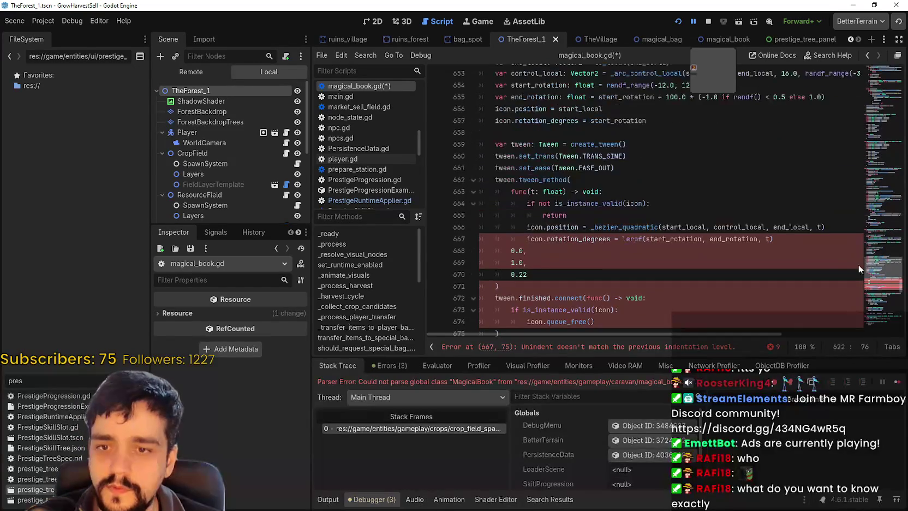
{"action": "left_click", "coordinate": [791, 237]}
{"action": "type", "text": ","}
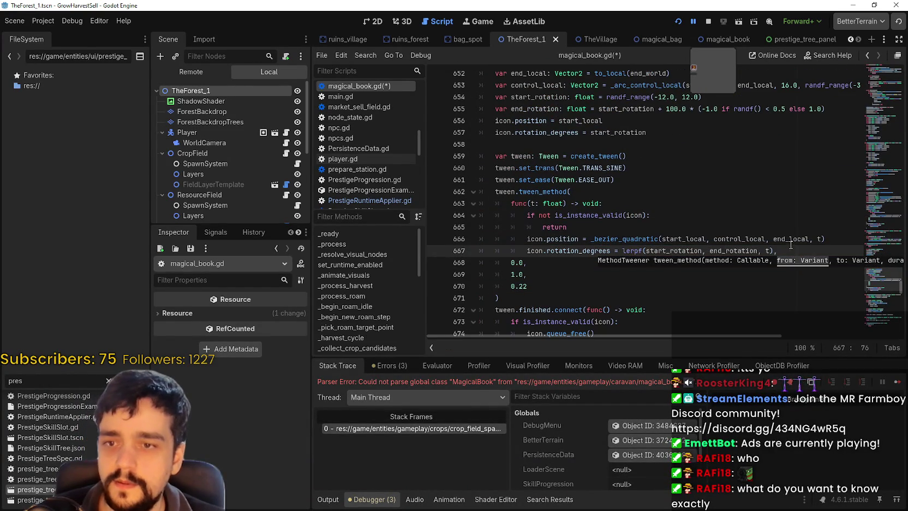
- Stop the failed run, save the fixed script and run the project again
{"action": "left_click", "coordinate": [709, 21]}
{"action": "left_click", "coordinate": [710, 203]}
{"action": "key", "text": "ctrl+s"}
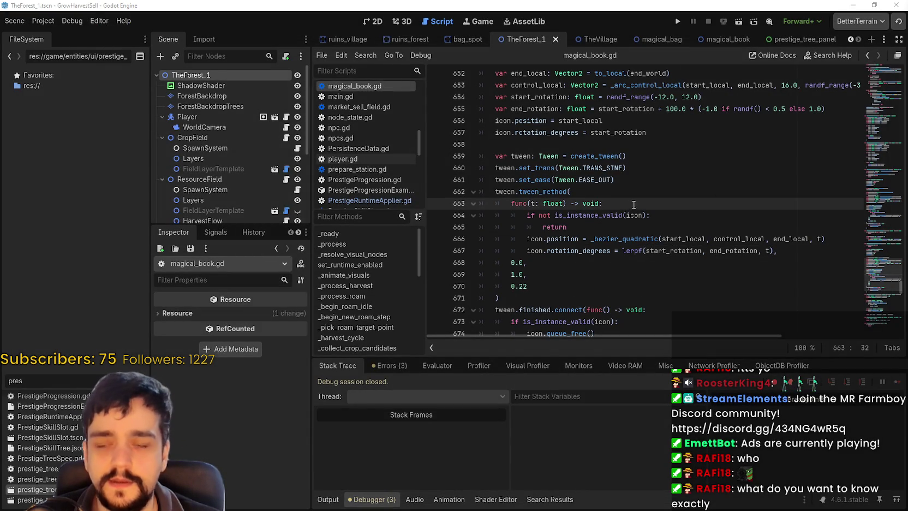
{"action": "left_click", "coordinate": [678, 22]}
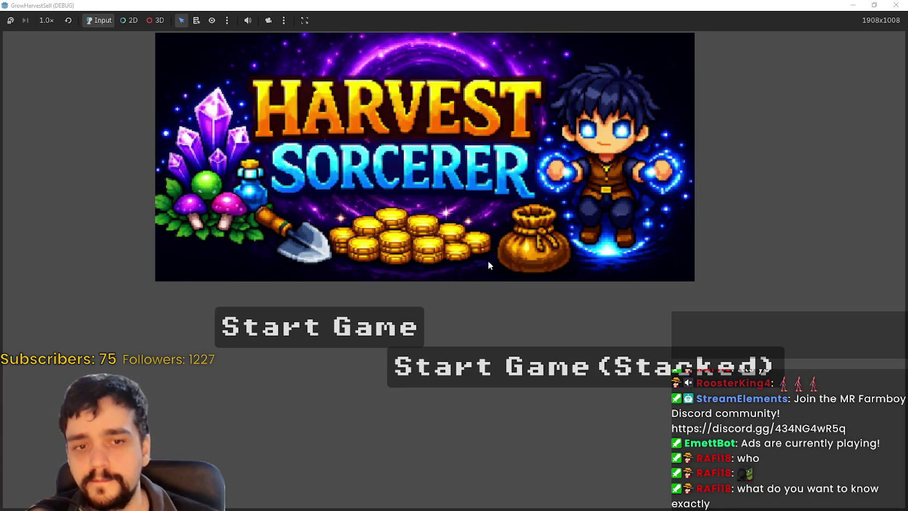
- Choose Start Game (Stacked) on the Harvest Sorcerer title screen
{"action": "left_click", "coordinate": [556, 377]}
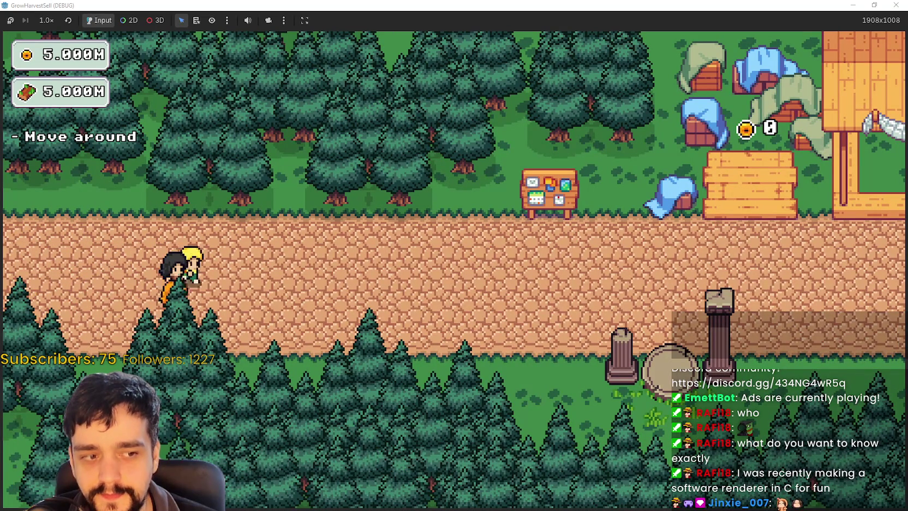
- Walk to the Skill Board and buy the Portal root skill plus its connected nodes
{"action": "key", "text": "d"}
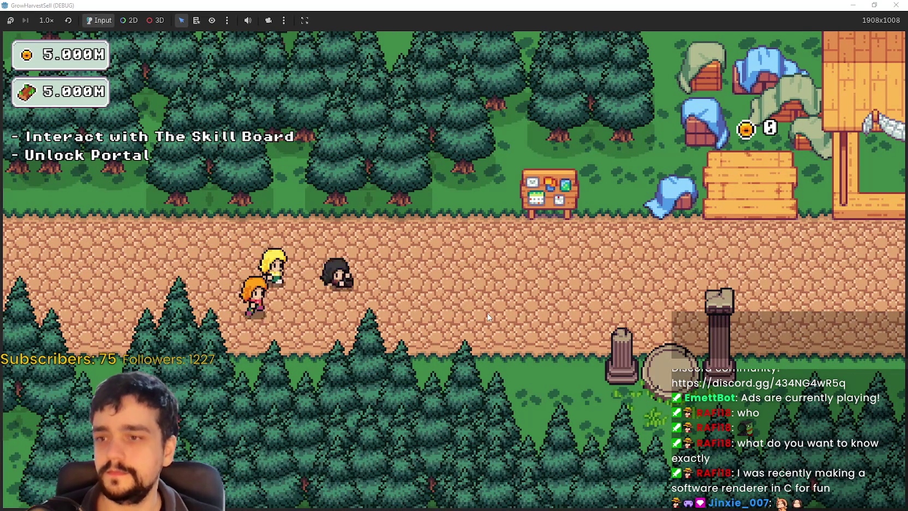
{"action": "key", "text": "w"}
{"action": "key", "text": "e"}
{"action": "scroll", "coordinate": [444, 276], "scroll_direction": "down", "scroll_amount": 5}
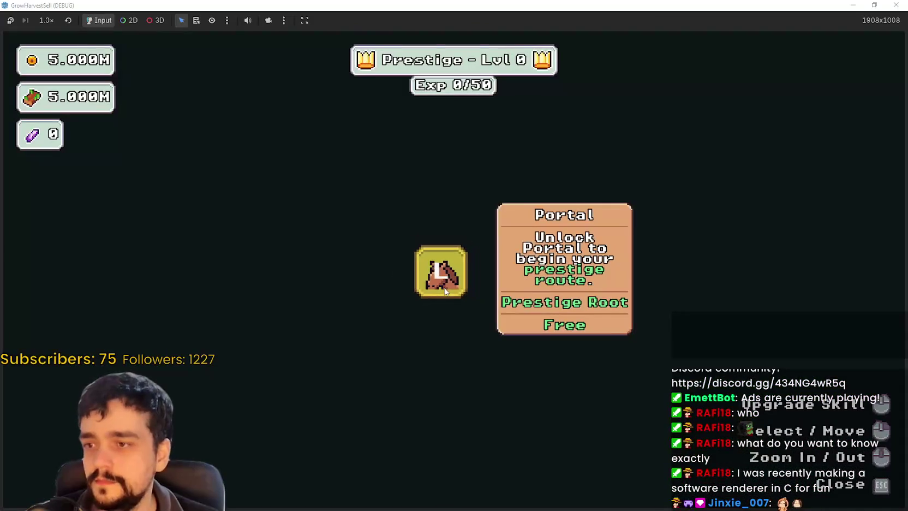
{"action": "left_click", "coordinate": [487, 289]}
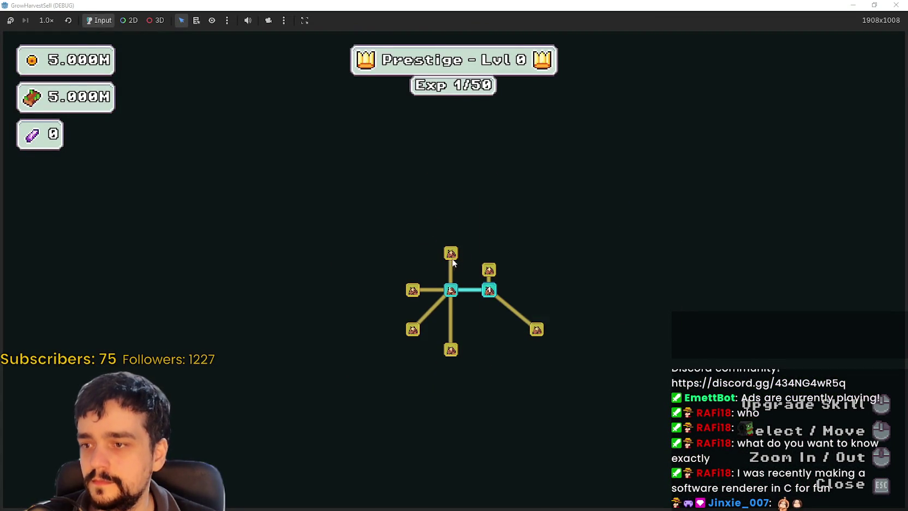
{"action": "left_click", "coordinate": [450, 253]}
{"action": "left_click", "coordinate": [500, 273]}
{"action": "left_click", "coordinate": [413, 289]}
{"action": "left_click", "coordinate": [413, 329]}
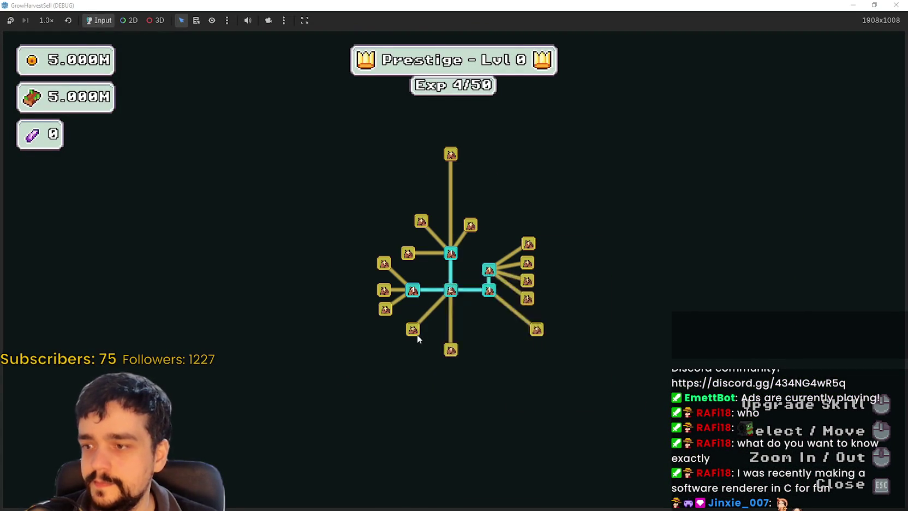
{"action": "left_click", "coordinate": [450, 349]}
- Buy Domain Expansion, Forest 1-3 Spawn Rate, Domain Range and the surrounding skill nodes
{"action": "left_click", "coordinate": [412, 290]}
{"action": "left_click", "coordinate": [383, 290]}
{"action": "left_click", "coordinate": [384, 262]}
{"action": "left_click", "coordinate": [408, 252]}
{"action": "left_click", "coordinate": [376, 329]}
{"action": "left_click", "coordinate": [378, 355]}
{"action": "left_click", "coordinate": [429, 379]}
{"action": "left_click", "coordinate": [450, 387]}
{"action": "left_click", "coordinate": [536, 329]}
{"action": "left_click", "coordinate": [527, 298]}
{"action": "left_click", "coordinate": [491, 329]}
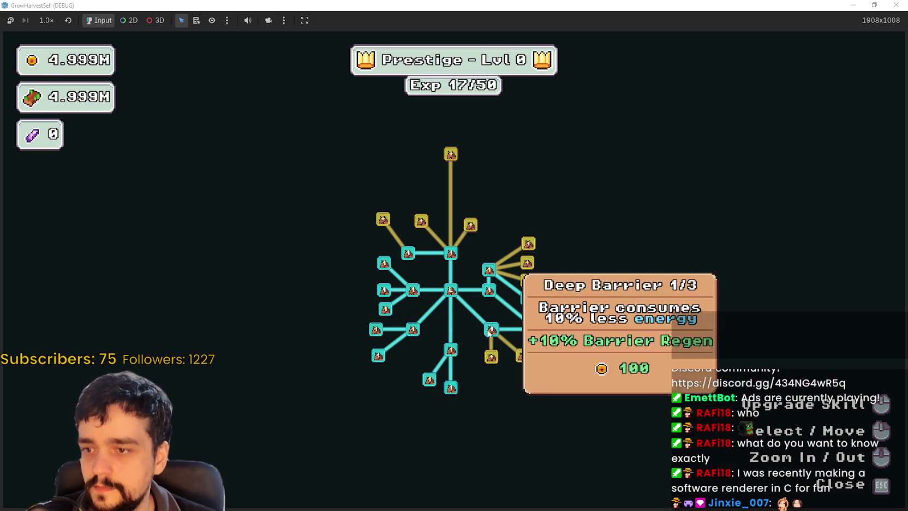
{"action": "left_click", "coordinate": [491, 356]}
{"action": "left_click", "coordinate": [562, 347]}
- Buy a Barrier rank, the right-side yellow nodes, Market Slots and Magical Bags
{"action": "left_click", "coordinate": [522, 355]}
{"action": "left_click", "coordinate": [543, 375]}
{"action": "left_click", "coordinate": [527, 280]}
{"action": "left_click", "coordinate": [527, 262]}
{"action": "left_click", "coordinate": [528, 243]}
{"action": "left_click_drag", "start_coordinate": [478, 226], "coordinate": [550, 286]}
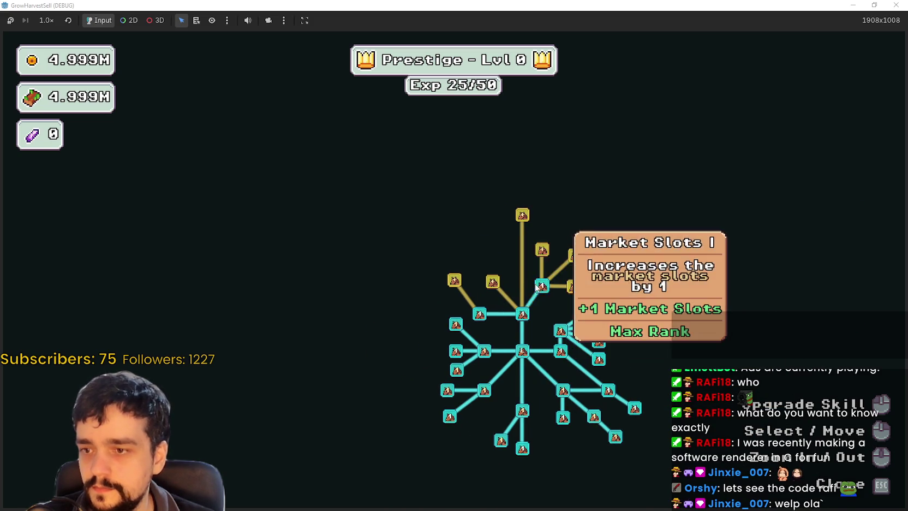
{"action": "left_click", "coordinate": [542, 286]}
{"action": "left_click", "coordinate": [493, 281]}
- Buy the left and upper-right yellow nodes, Market Speed and Chest Speed
{"action": "scroll", "coordinate": [529, 313], "scroll_direction": "up", "scroll_amount": 3}
{"action": "scroll", "coordinate": [526, 312], "scroll_direction": "down", "scroll_amount": 1}
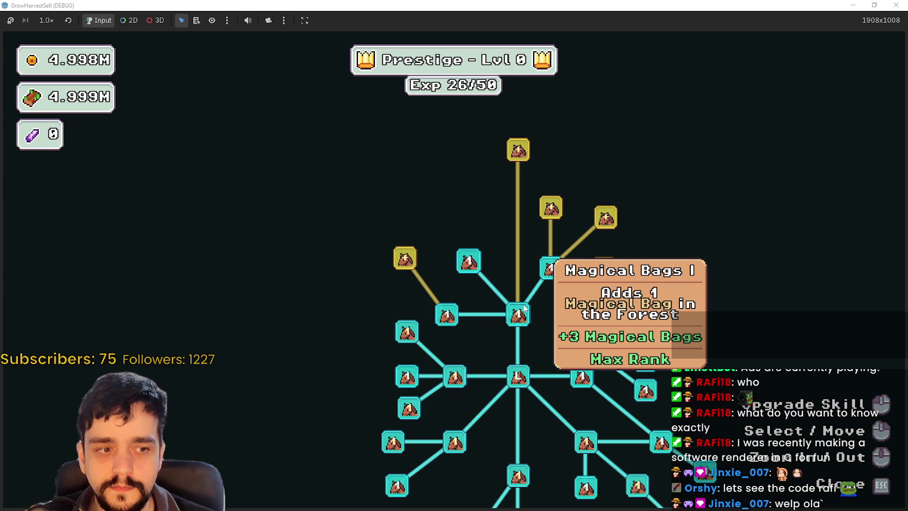
{"action": "scroll", "coordinate": [431, 315], "scroll_direction": "down", "scroll_amount": 2}
{"action": "left_click", "coordinate": [411, 270]}
{"action": "scroll", "coordinate": [502, 209], "scroll_direction": "down", "scroll_amount": 1}
{"action": "left_click", "coordinate": [512, 232]}
{"action": "left_click", "coordinate": [537, 237]}
{"action": "left_click", "coordinate": [535, 260]}
- Buy the remaining yellow nodes, max out Deep Barrier and upgrade Barrier Energy II
{"action": "scroll", "coordinate": [536, 261], "scroll_direction": "up", "scroll_amount": 2}
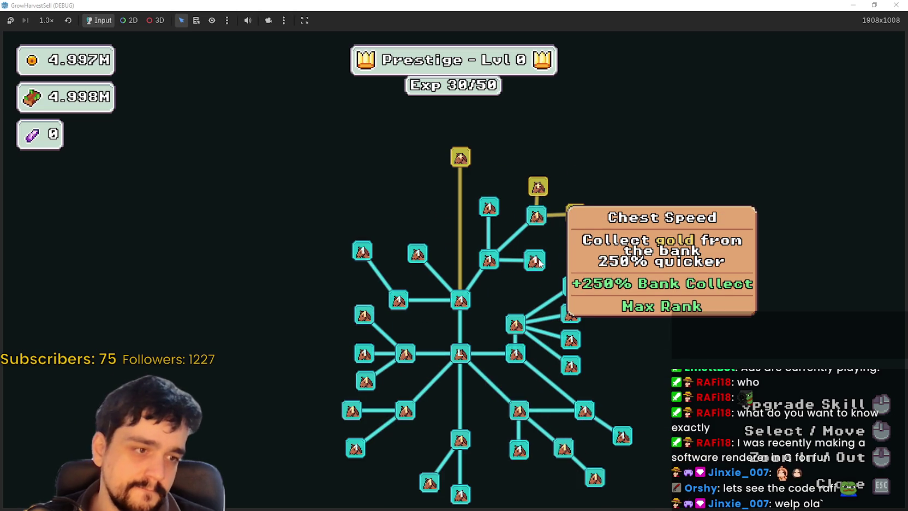
{"action": "scroll", "coordinate": [538, 254], "scroll_direction": "up", "scroll_amount": 2}
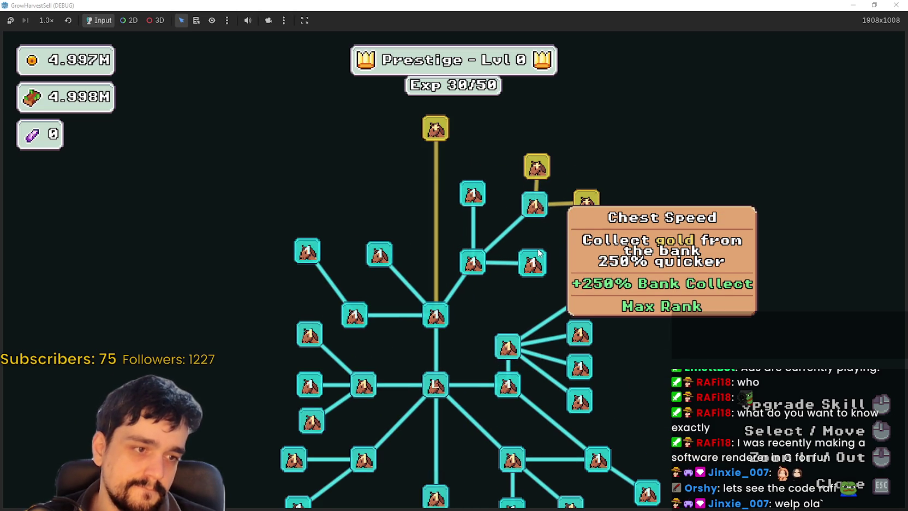
{"action": "scroll", "coordinate": [538, 252], "scroll_direction": "down", "scroll_amount": 2}
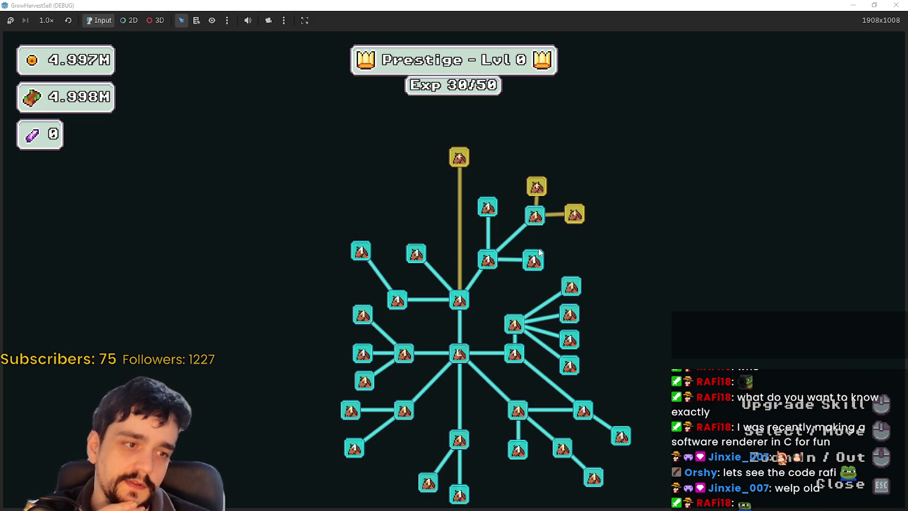
{"action": "scroll", "coordinate": [539, 252], "scroll_direction": "up", "scroll_amount": 1}
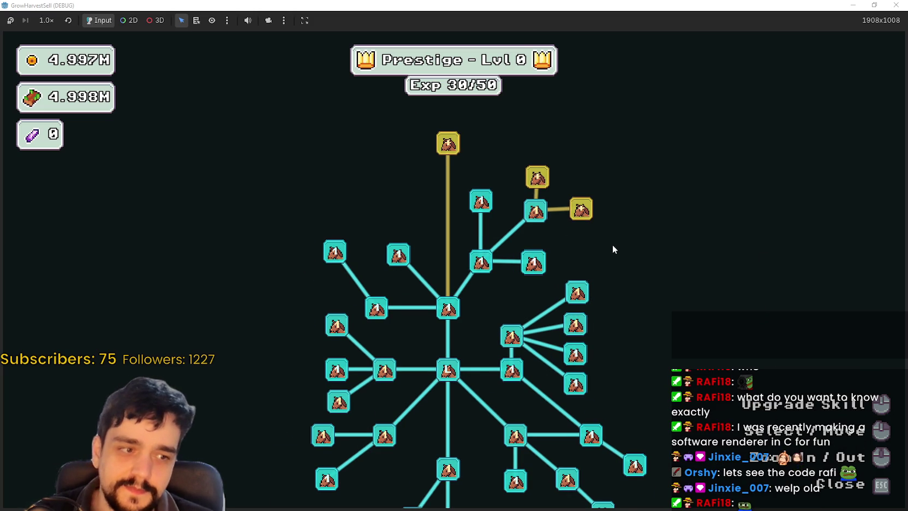
{"action": "scroll", "coordinate": [611, 243], "scroll_direction": "down", "scroll_amount": 2}
{"action": "scroll", "coordinate": [559, 224], "scroll_direction": "up", "scroll_amount": 2}
{"action": "left_click", "coordinate": [580, 228]}
{"action": "left_click", "coordinate": [625, 260]}
{"action": "left_click", "coordinate": [492, 194]}
{"action": "scroll", "coordinate": [505, 240], "scroll_direction": "down", "scroll_amount": 2}
{"action": "left_click", "coordinate": [462, 233]}
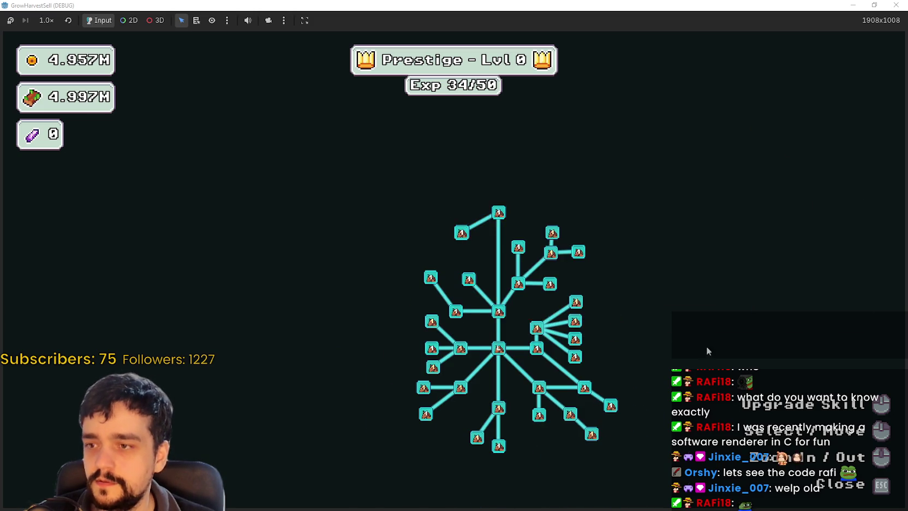
{"action": "scroll", "coordinate": [516, 348], "scroll_direction": "up", "scroll_amount": 2}
{"action": "left_click", "coordinate": [478, 279]}
{"action": "left_click", "coordinate": [478, 279]}
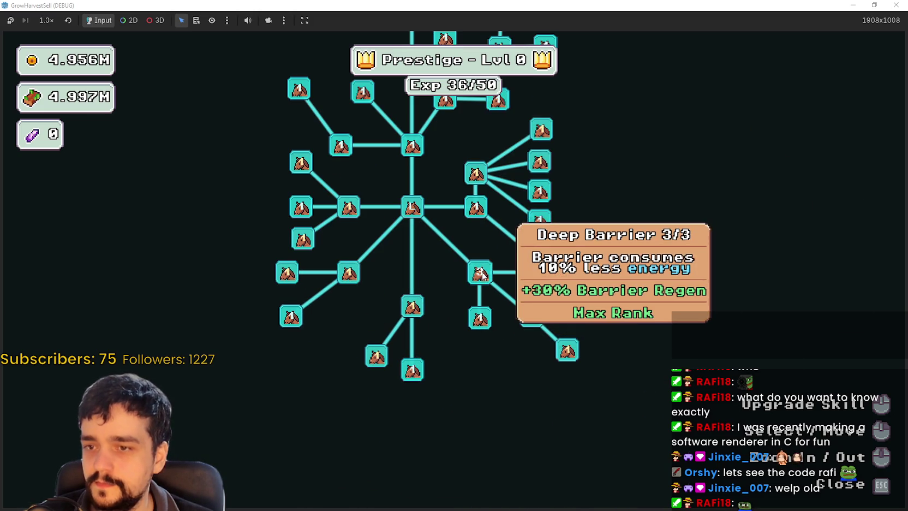
{"action": "left_click", "coordinate": [531, 319]}
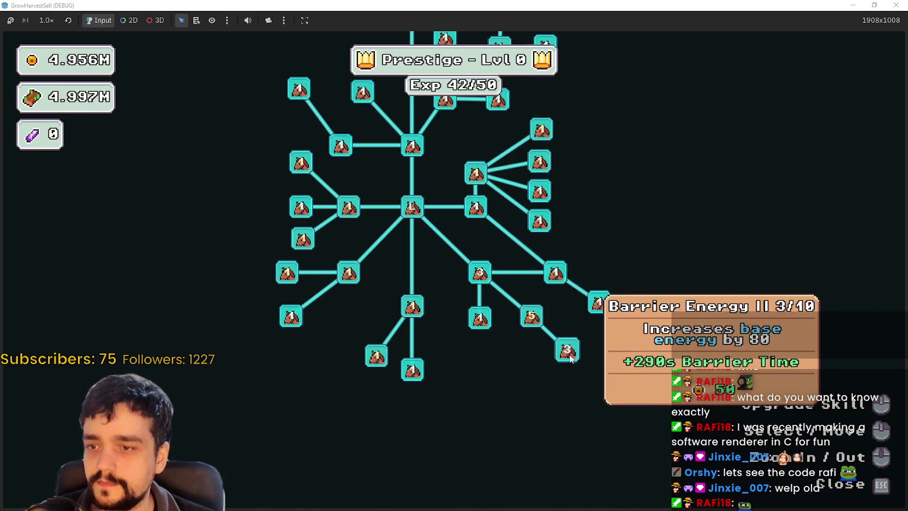
- Close the skill board and travel through the portal to forest Stage 1
{"action": "key", "text": "Escape"}
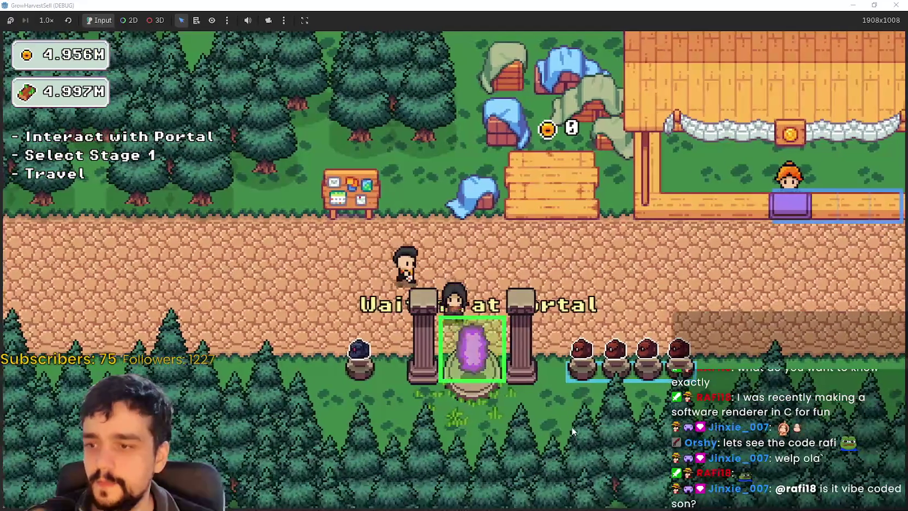
{"action": "key", "text": "e"}
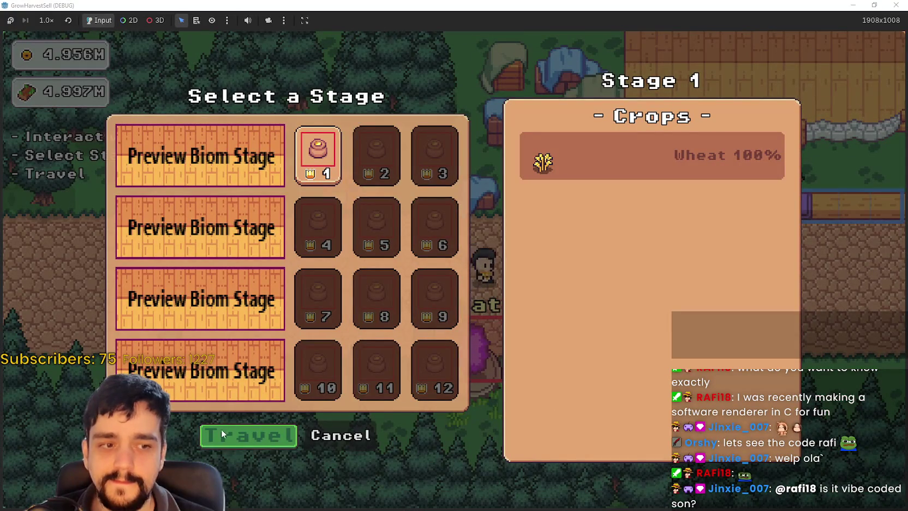
{"action": "key", "text": "Return"}
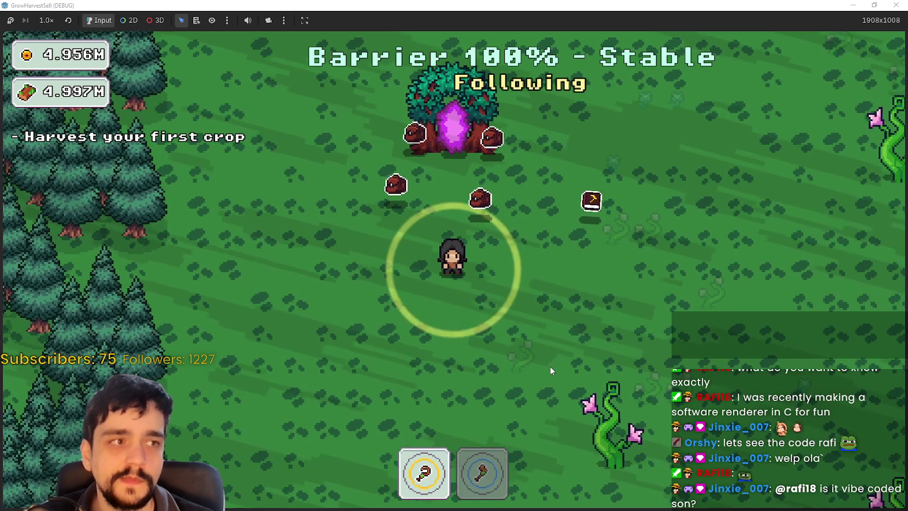
- Walk the character away from the portal and back and forth through the vine patch
{"action": "key", "text": "d"}
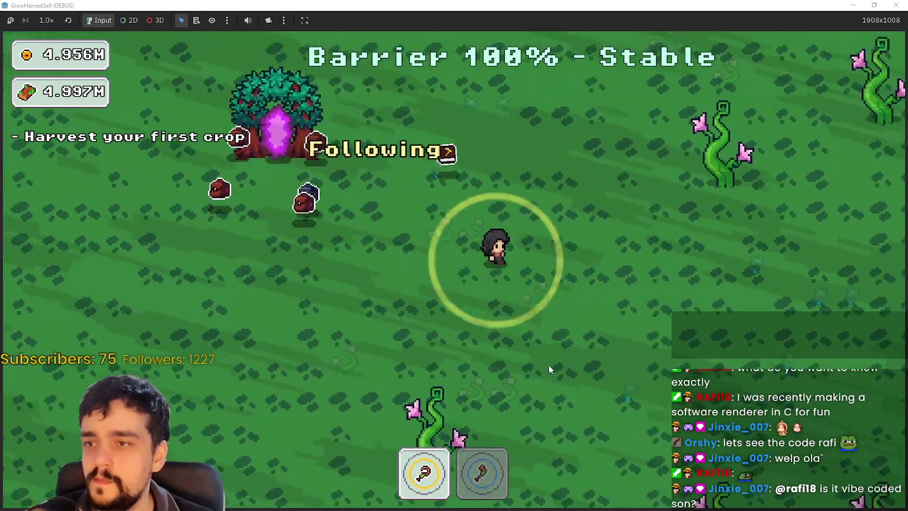
{"action": "key", "text": "w"}
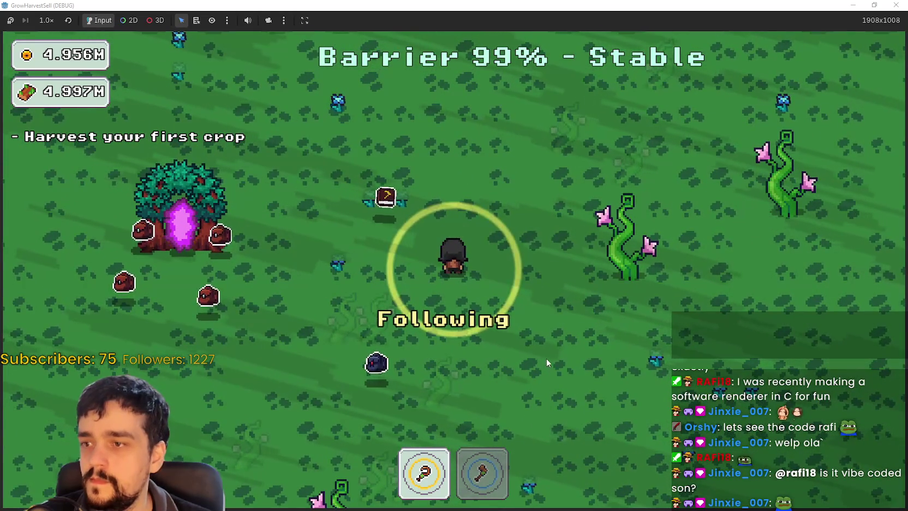
{"action": "key", "text": "d"}
{"action": "key", "text": "s"}
{"action": "key", "text": "a"}
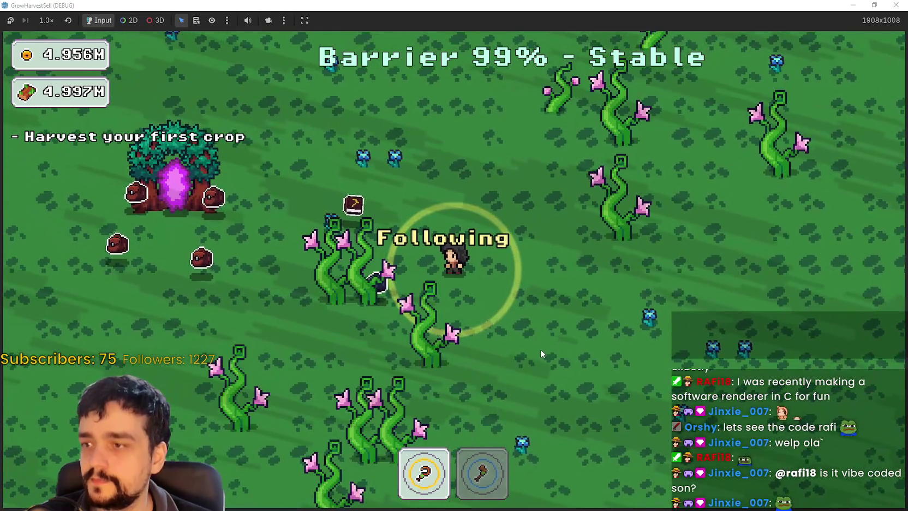
{"action": "key", "text": "w"}
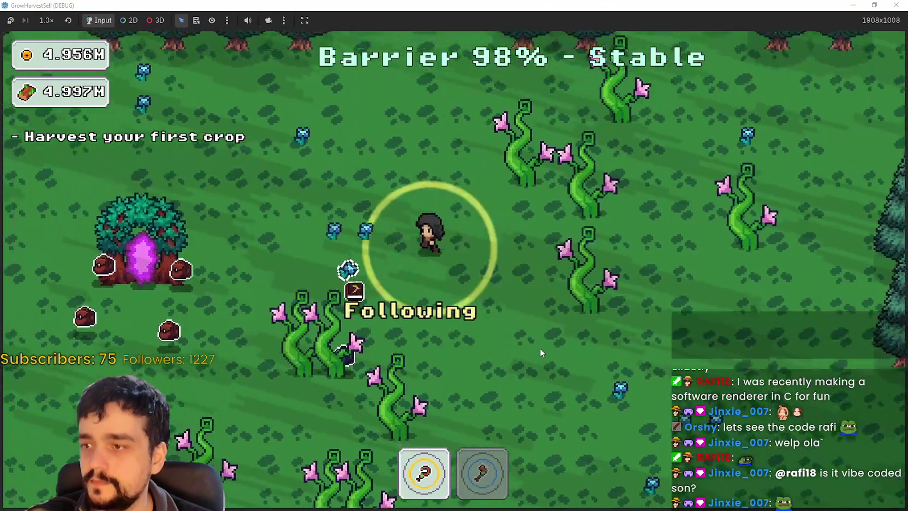
{"action": "key", "text": "a"}
{"action": "key", "text": "s"}
{"action": "key", "text": "d"}
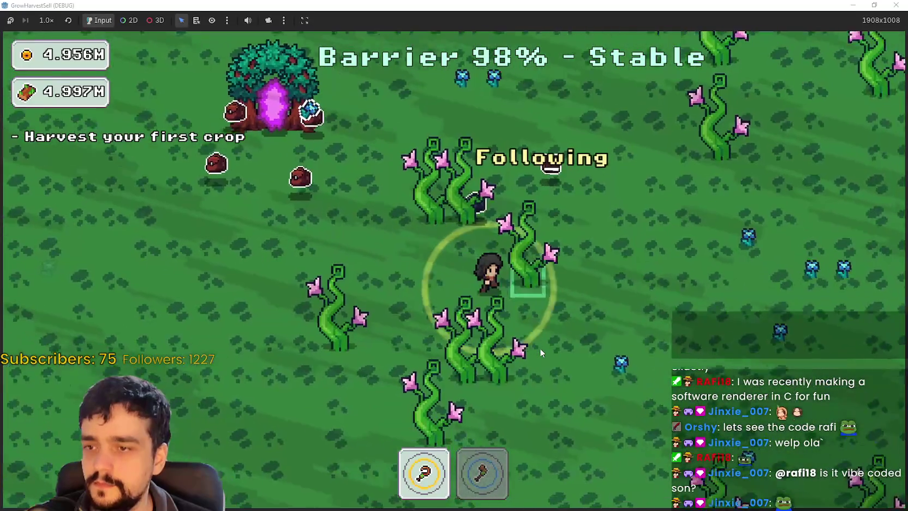
{"action": "key", "text": "a"}
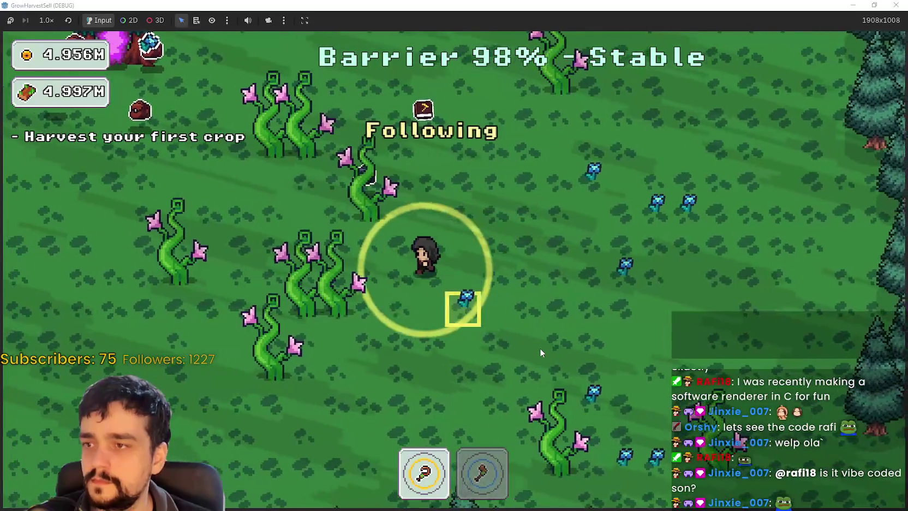
{"action": "key", "text": "w"}
{"action": "key", "text": "a"}
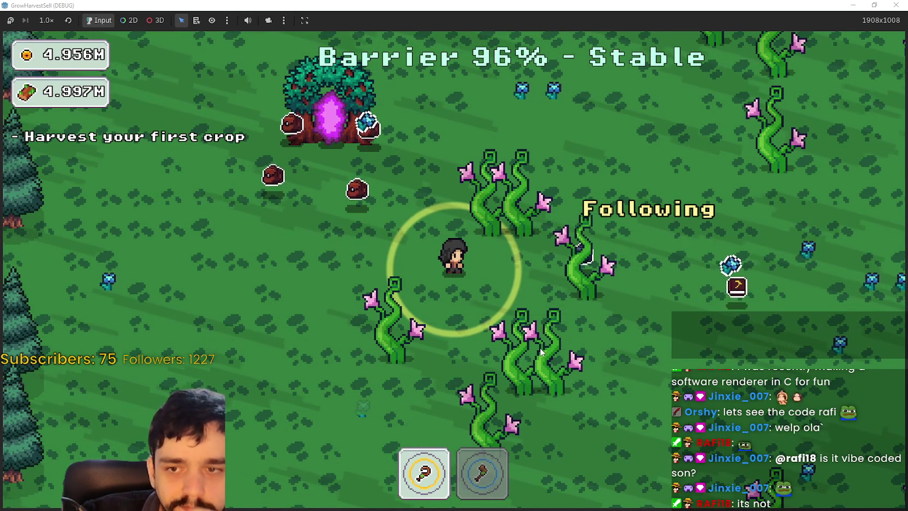
- Roam down to the forest edge and beside the blue flowers while the book harvests
{"action": "key", "text": "s+d"}
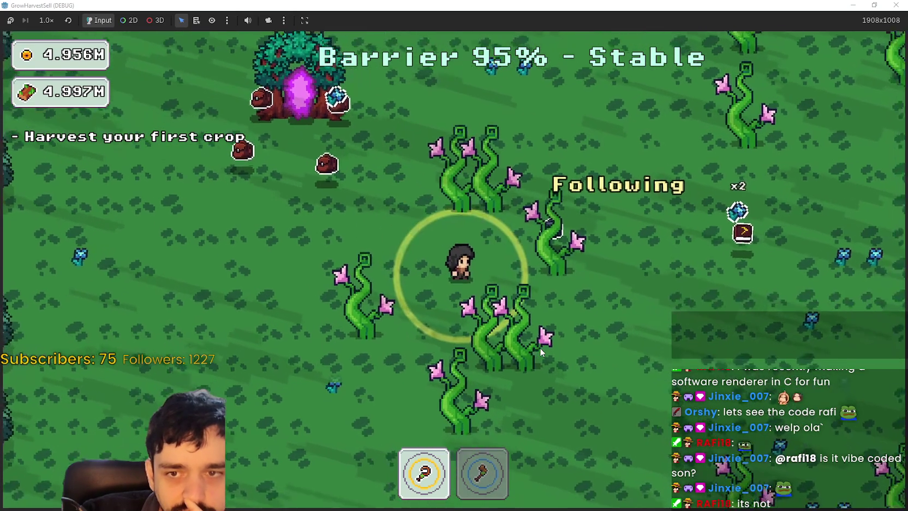
{"action": "key", "text": "s+d"}
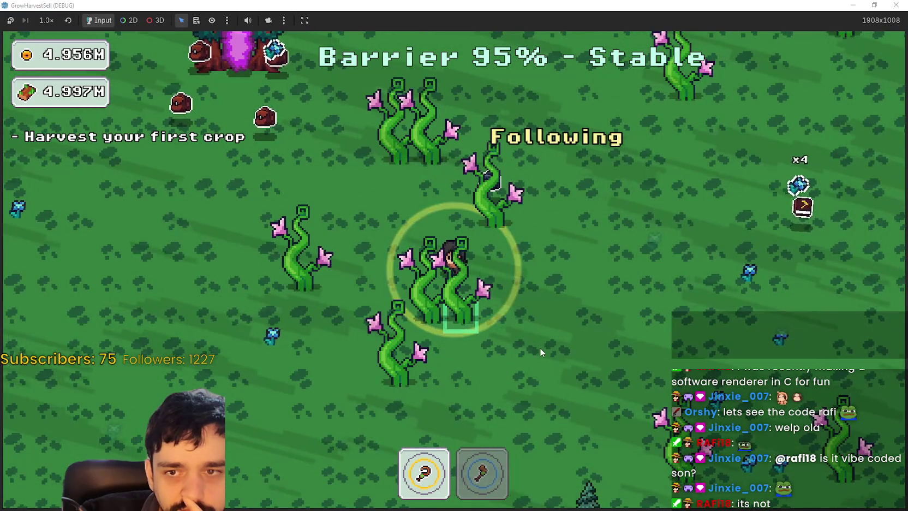
{"action": "key", "text": "s"}
{"action": "key", "text": "s"}
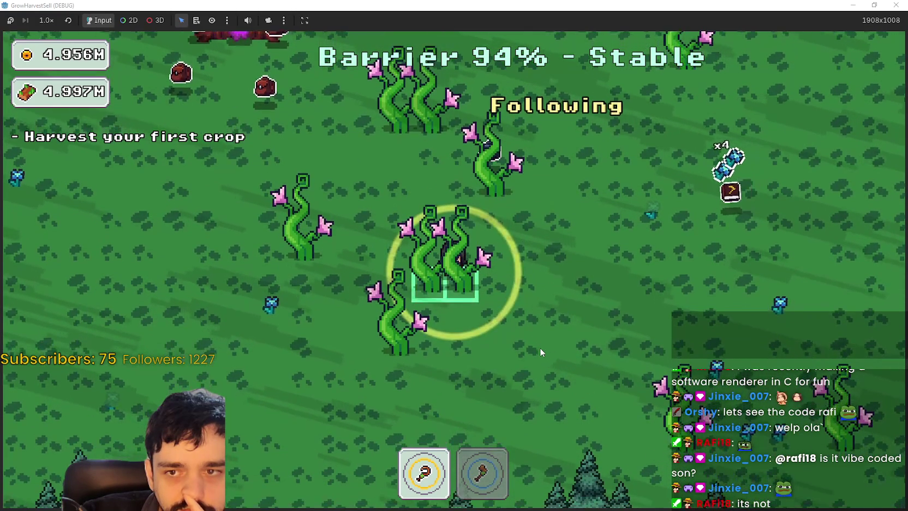
{"action": "key", "text": "s+a"}
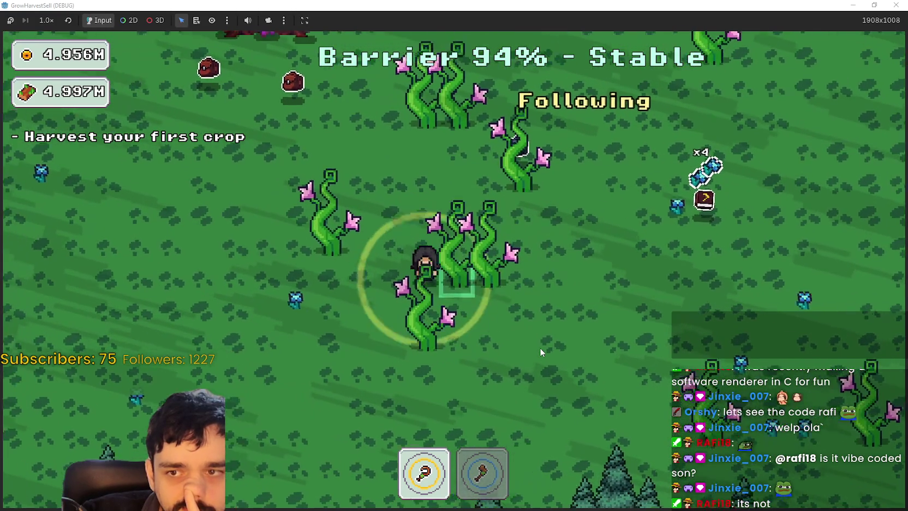
{"action": "key", "text": "s+d"}
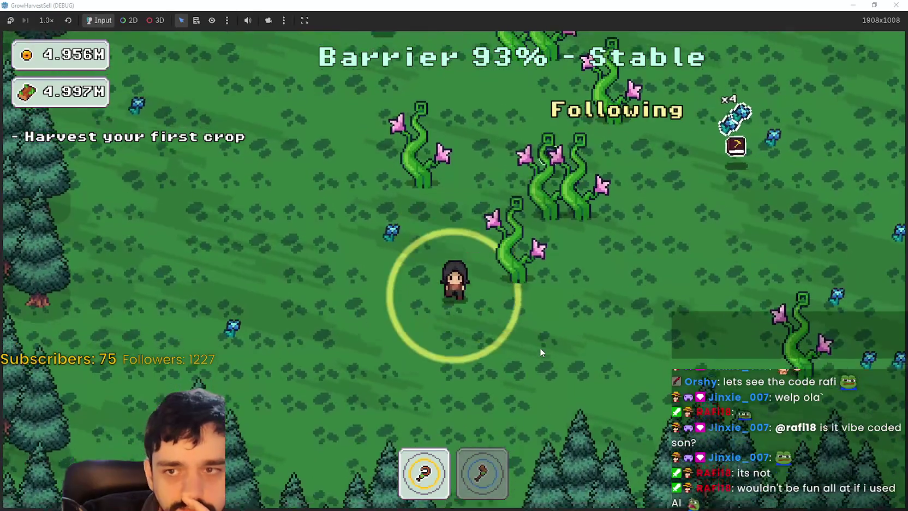
{"action": "key", "text": "s+d"}
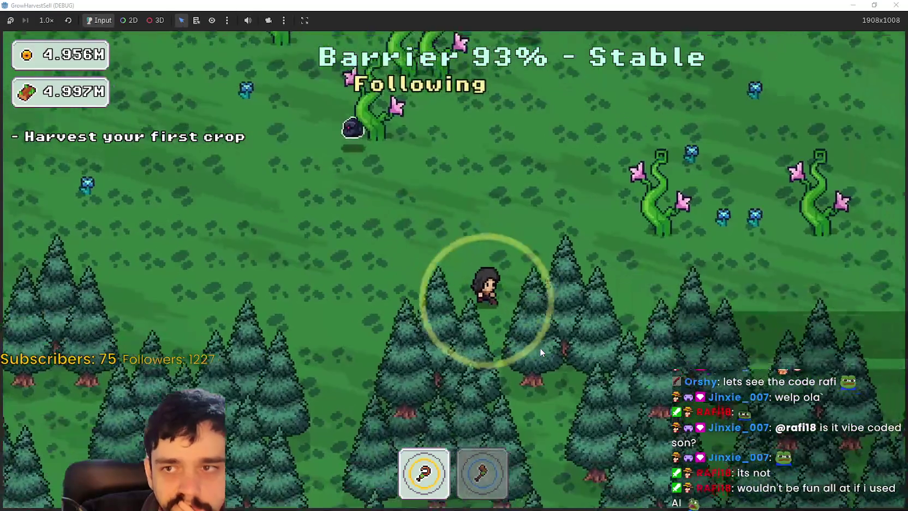
{"action": "key", "text": "w"}
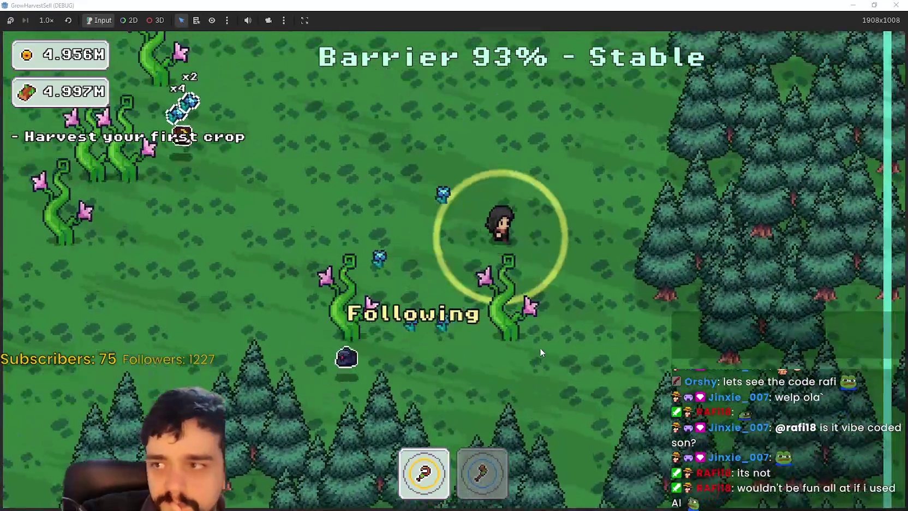
{"action": "key", "text": "a"}
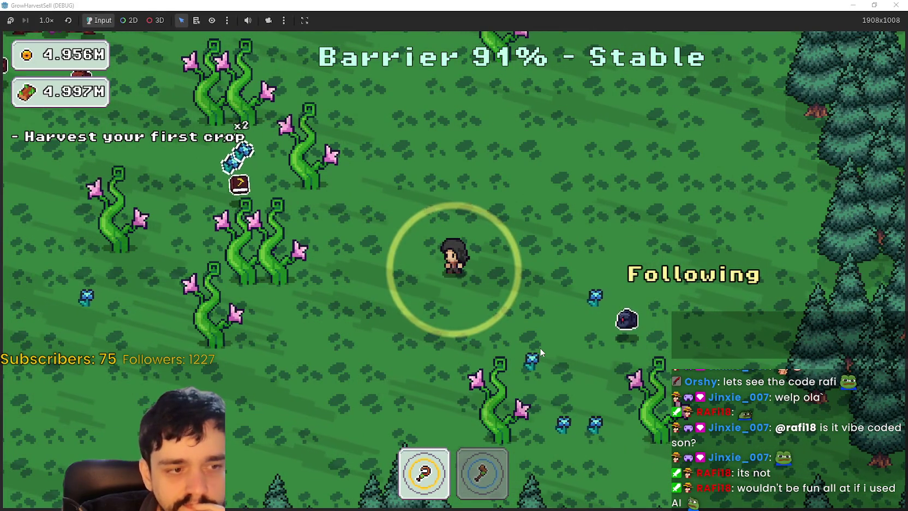
{"action": "key", "text": "w"}
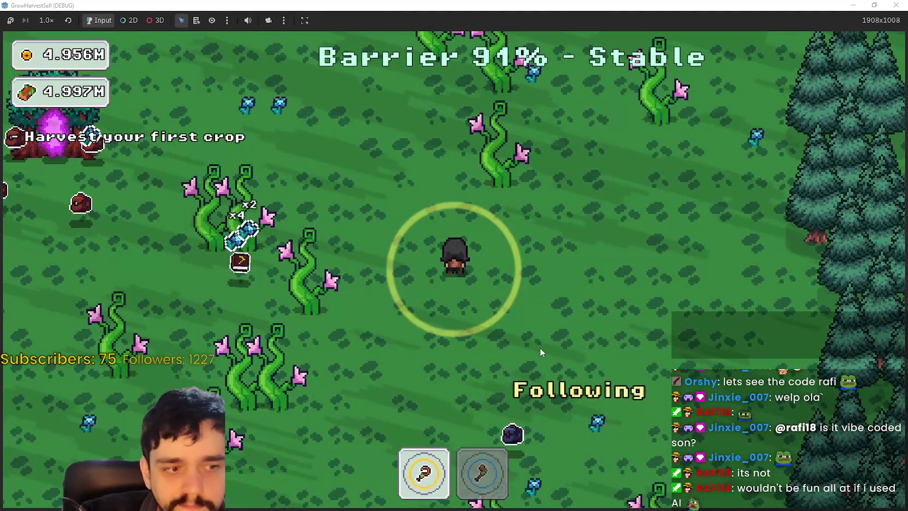
{"action": "key", "text": "s"}
{"action": "key", "text": "d"}
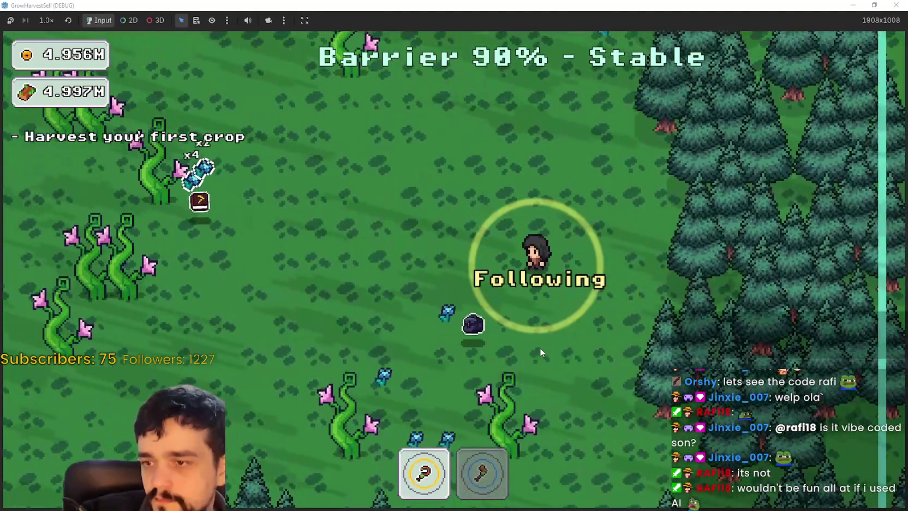
{"action": "key", "text": "a"}
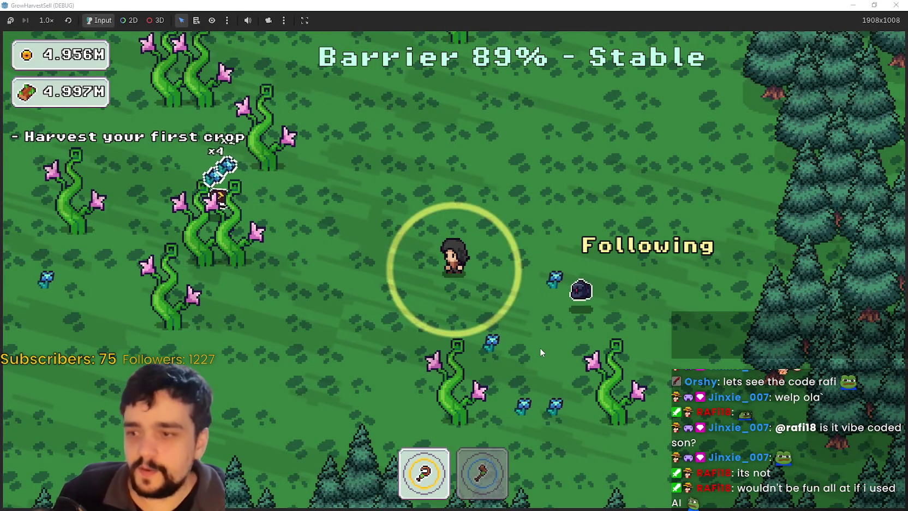
{"action": "key", "text": "d"}
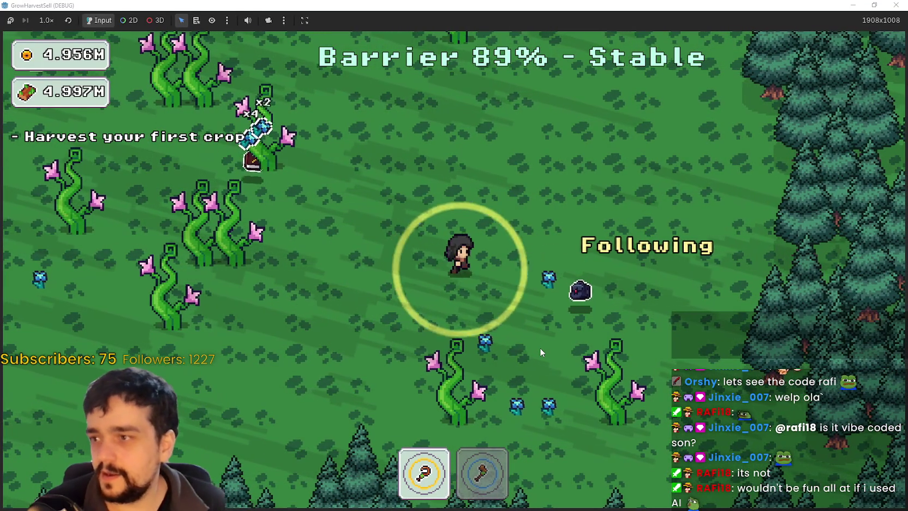
{"action": "key", "text": "w"}
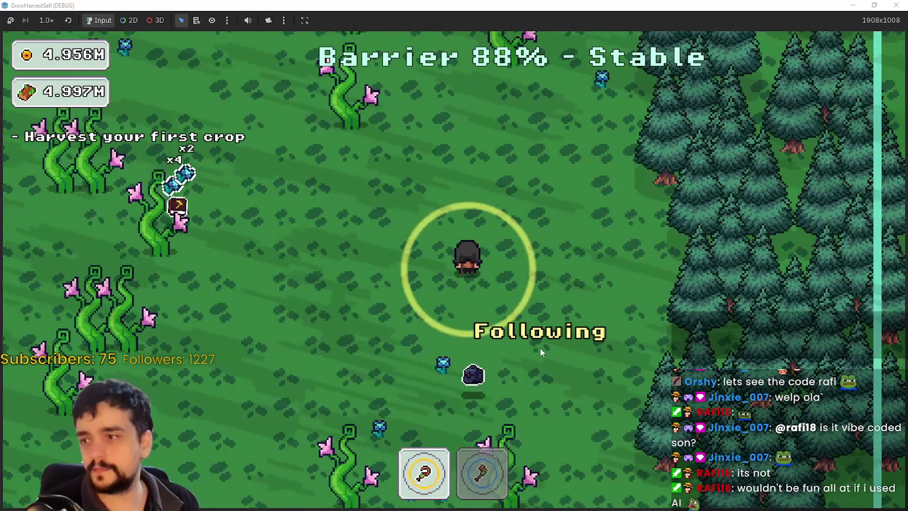
{"action": "key", "text": "a"}
{"action": "key", "text": "w"}
{"action": "key", "text": "d"}
{"action": "type", "text": "RAFi1"}
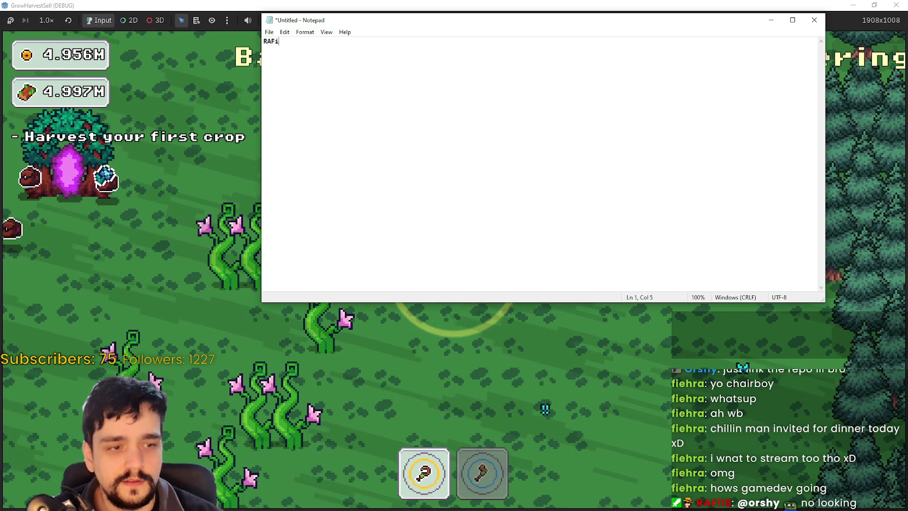
- Complete the '8 vs' predictions title and question line, then bring the game to front
{"action": "type", "text": "8 vs Orshy, Predictions"}
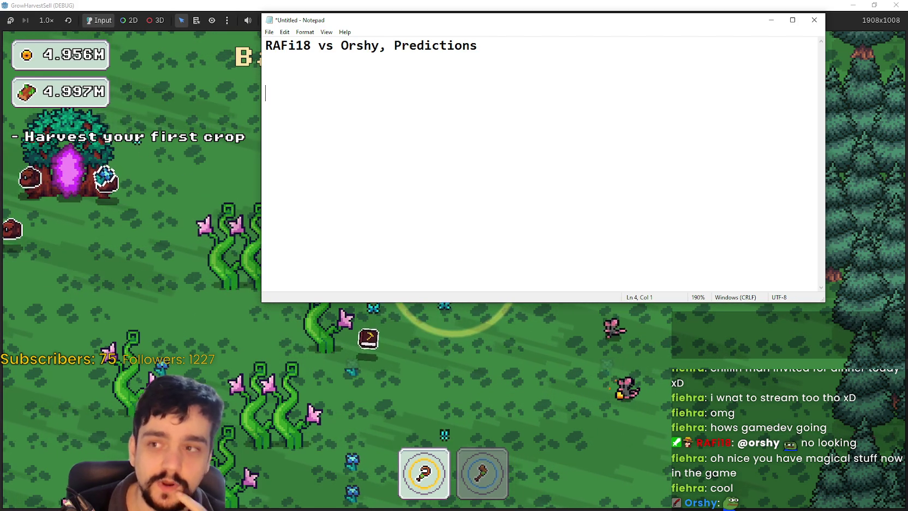
{"action": "left_click", "coordinate": [502, 43]}
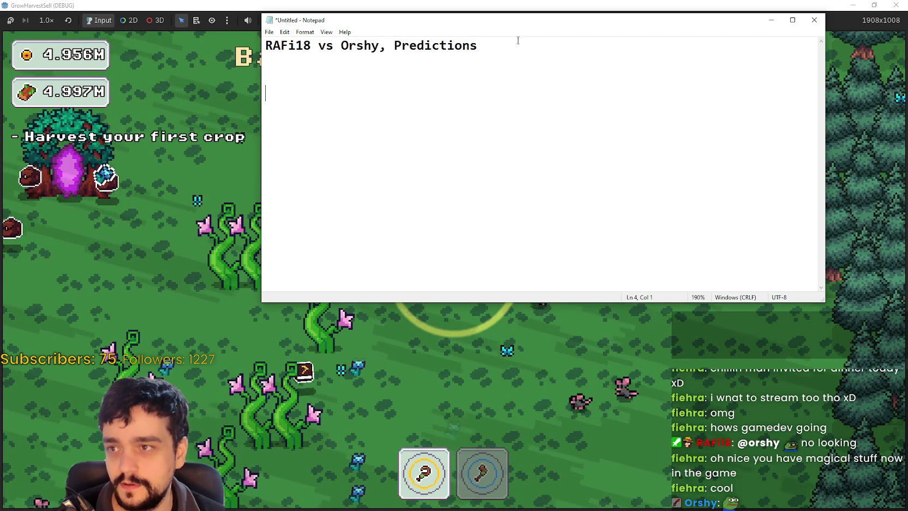
{"action": "left_click", "coordinate": [534, 52]}
{"action": "type", "text": "WHO IS RIGHT???"}
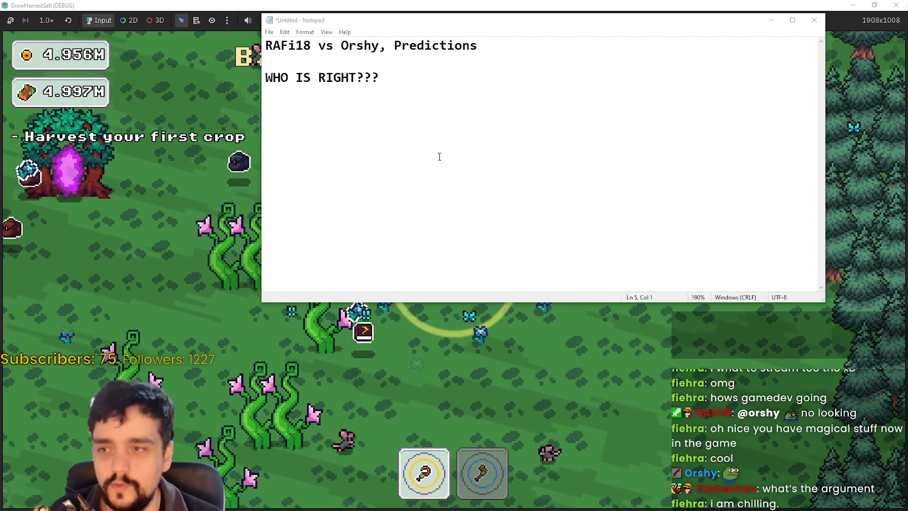
{"action": "left_click", "coordinate": [469, 210]}
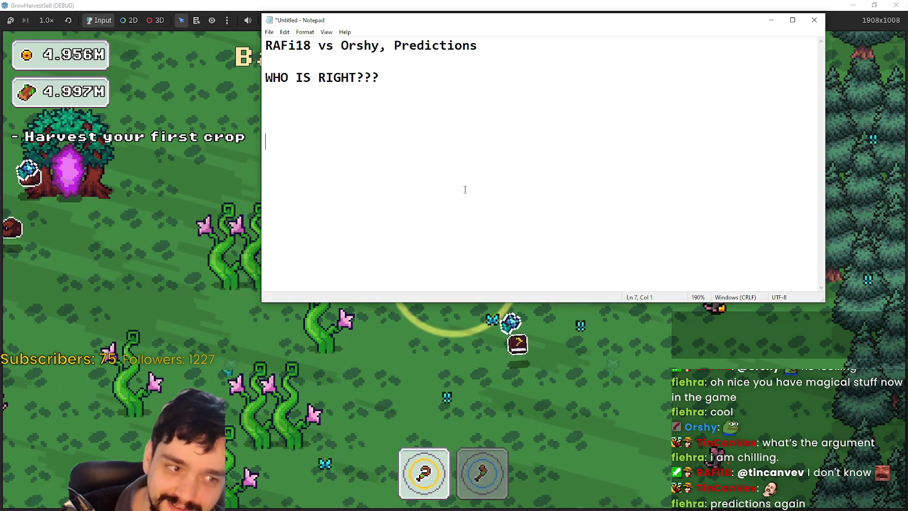
{"action": "left_click", "coordinate": [484, 328]}
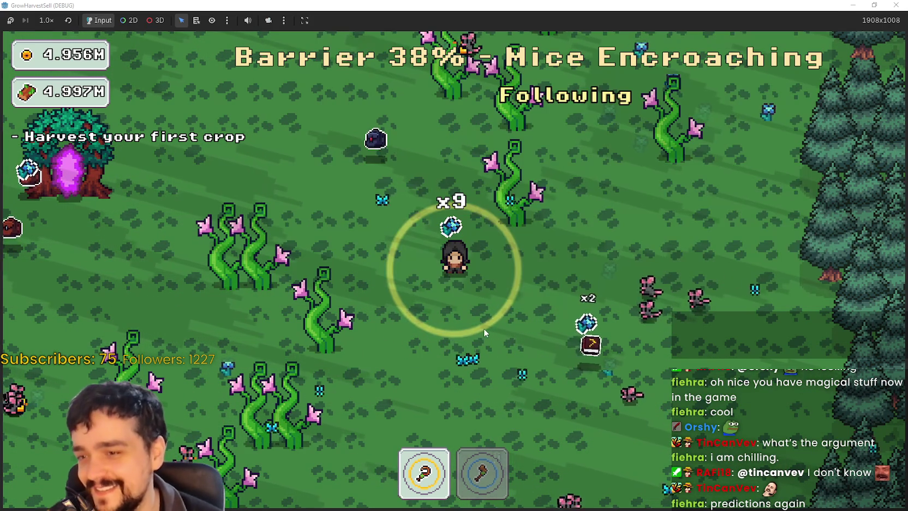